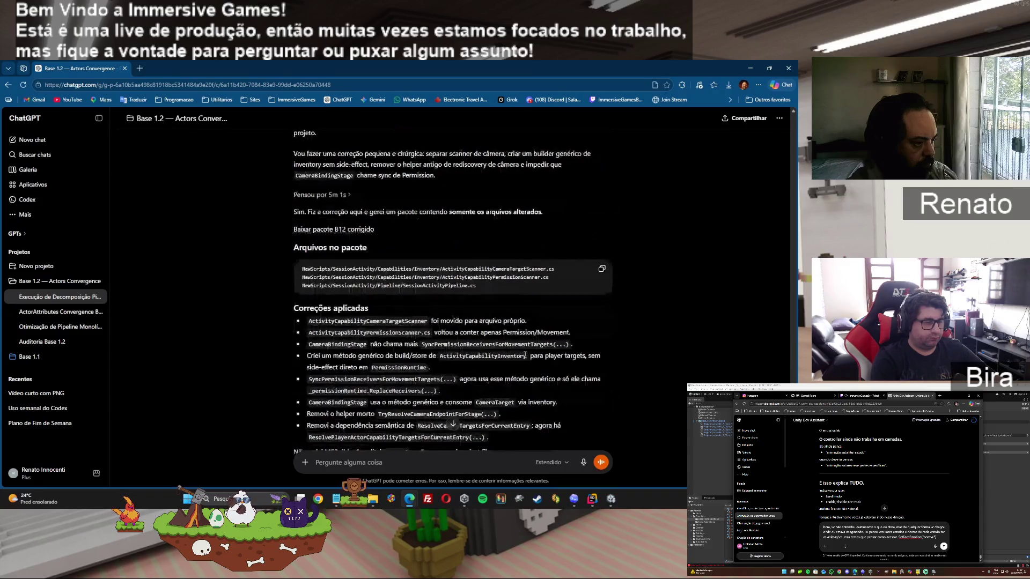
scroll(525, 356, down, 1)
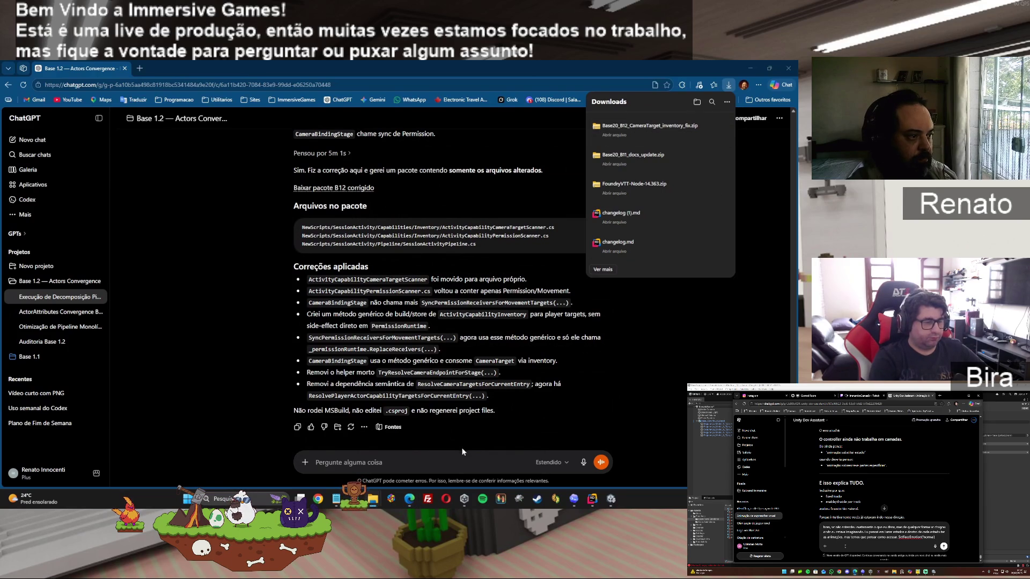
- Scroll to the end of the B12 fix reply and dismiss the Edge downloads list
click(413, 462)
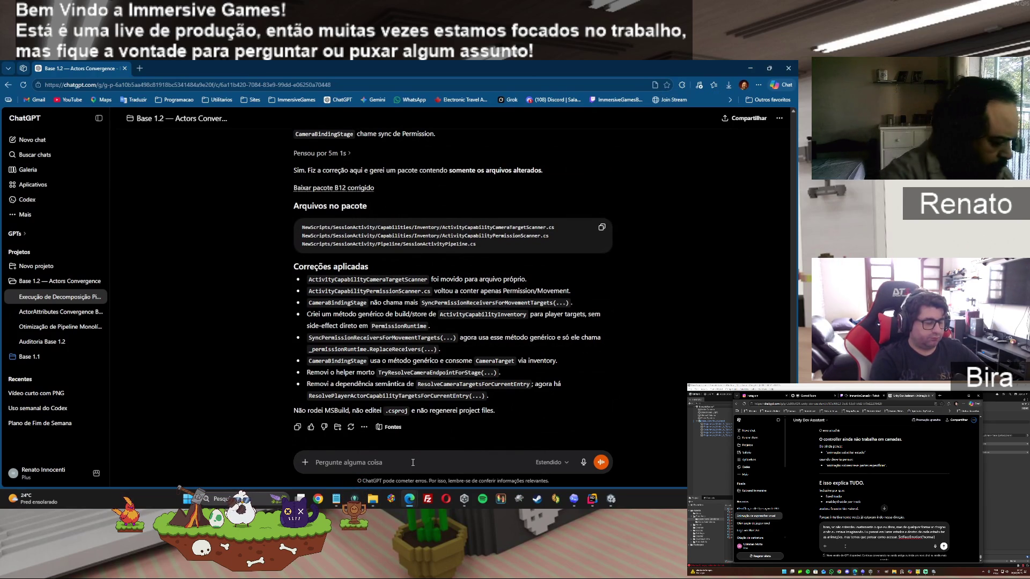
- Ask ChatGPT to check the pipeline and inventory files for dead files and redundant code
text(vc consegue v)
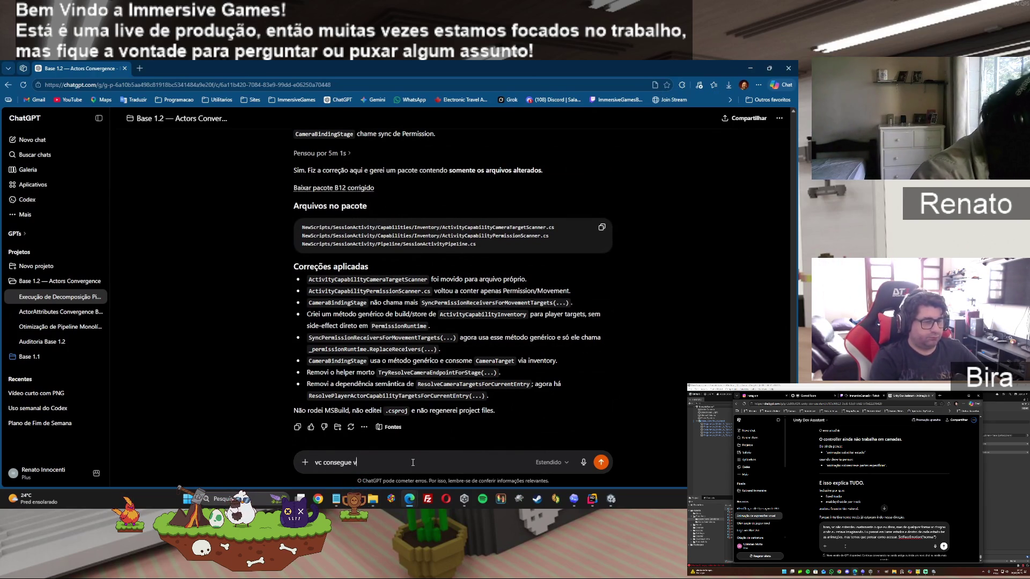
text(erificar o)
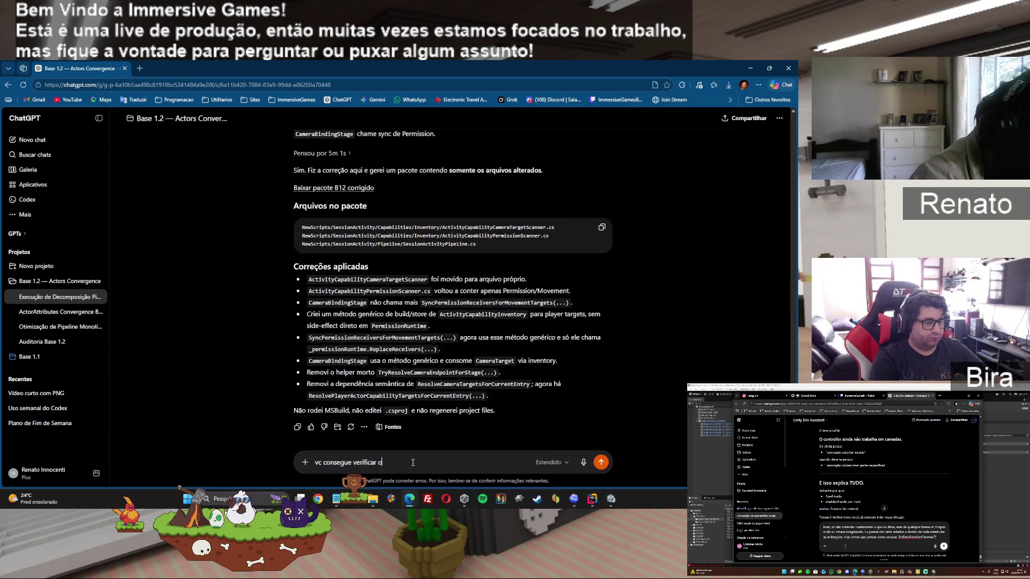
text(s arquivos e encon)
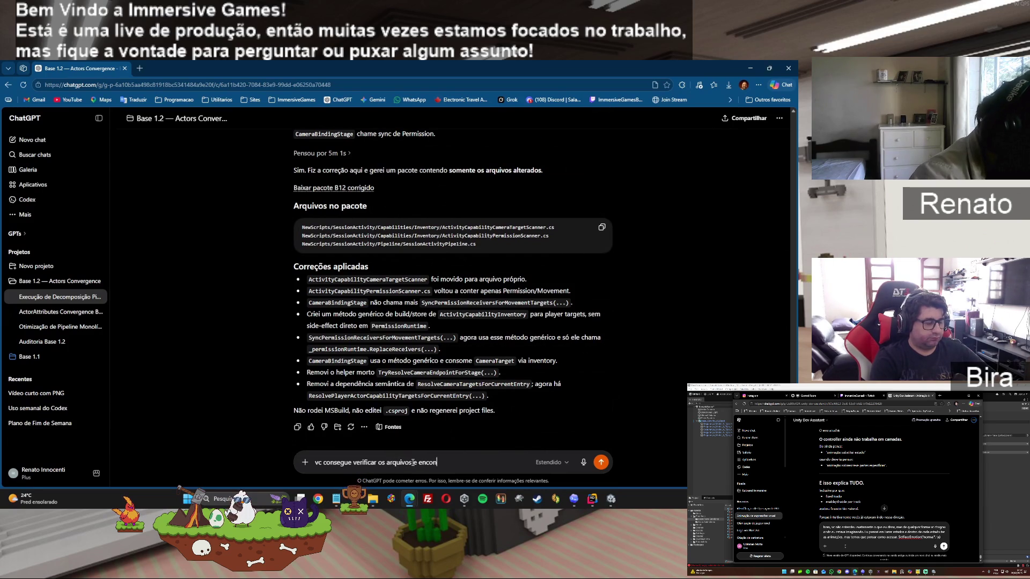
text(trar)
key(ctrl+BackSpace)
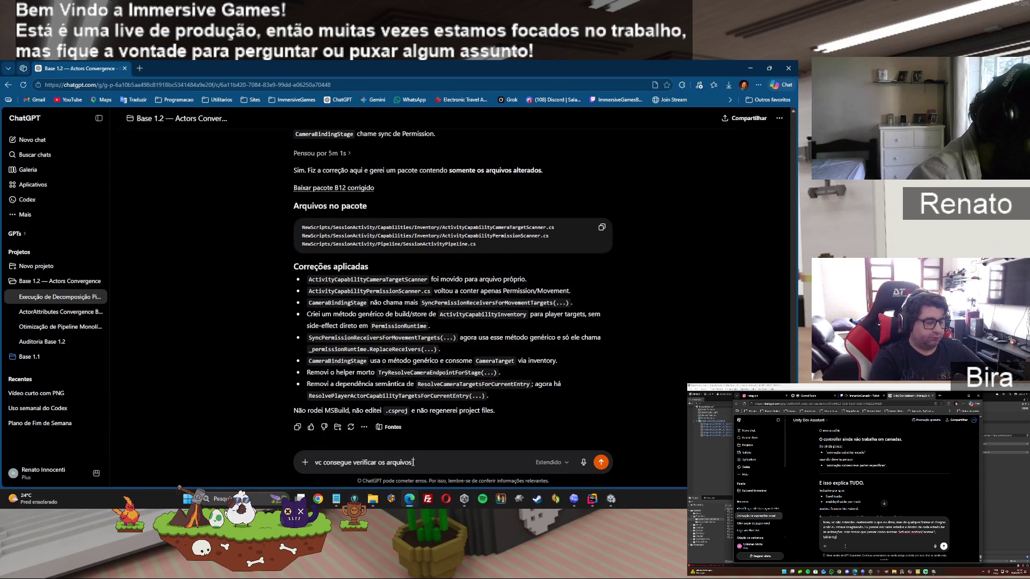
text(pr)
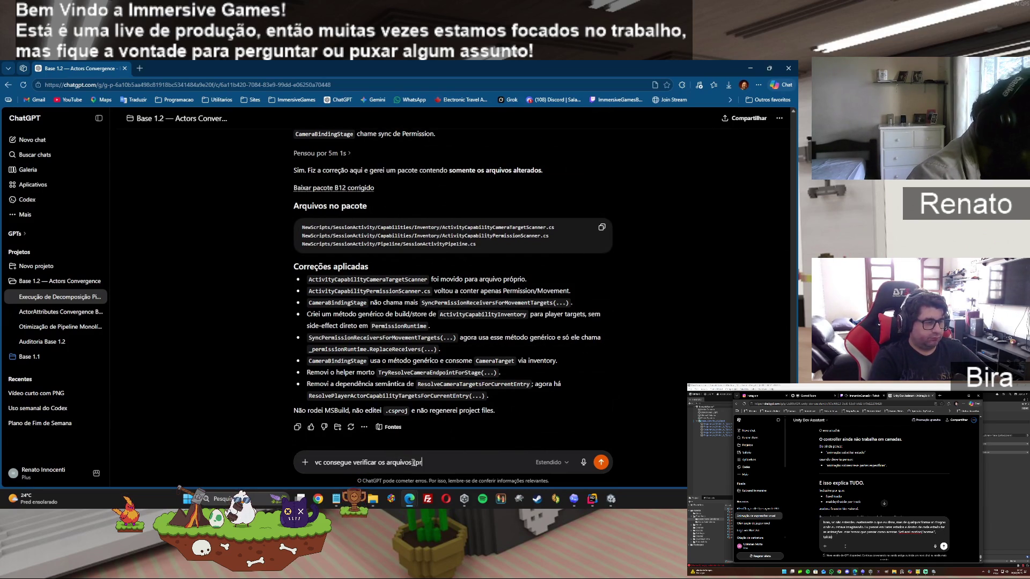
text(ocipalmente nessa)
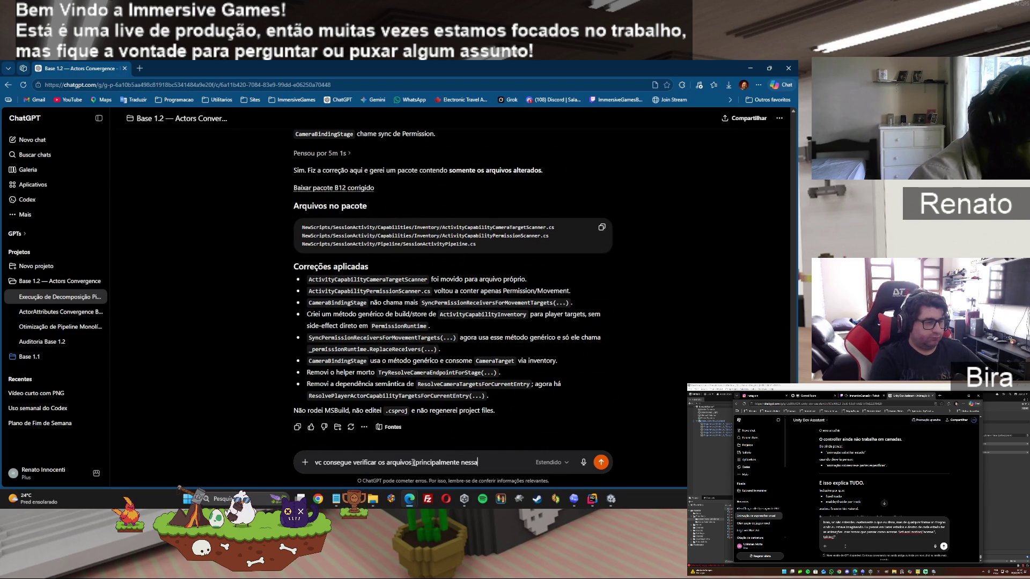
text( passad)
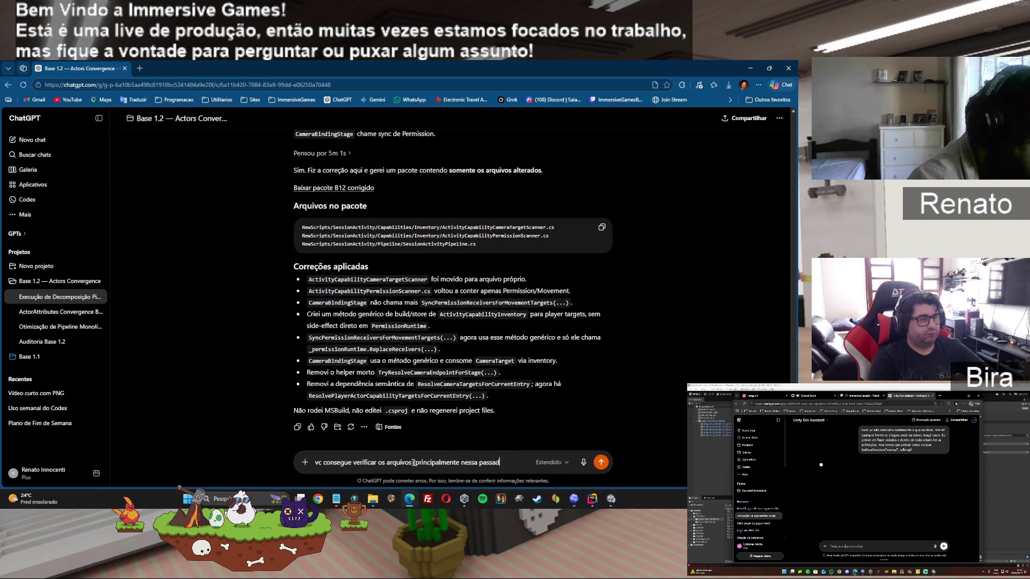
key(BackSpace)
key(BackSpace)
key(BackSpace)
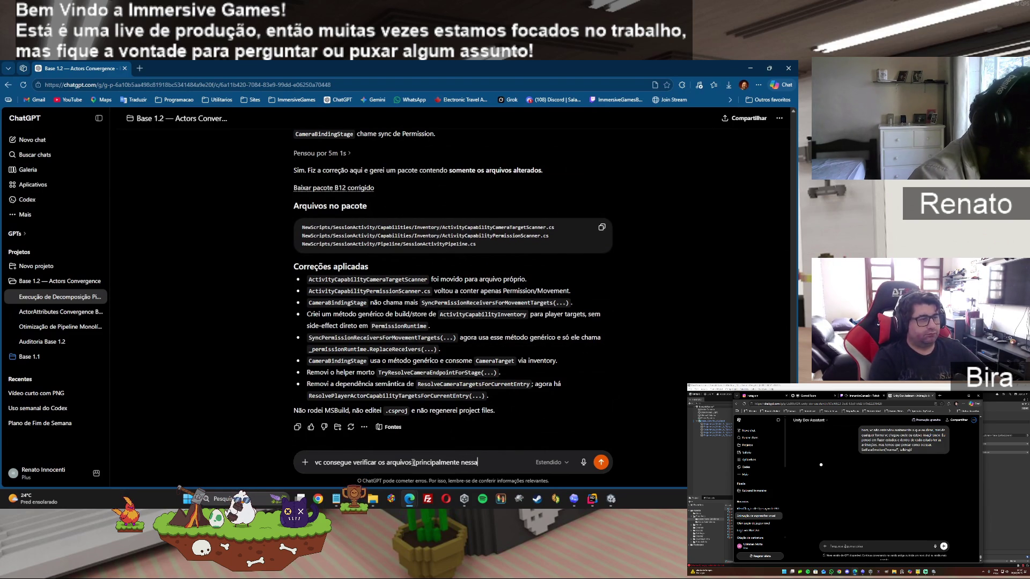
text(e)
key(BackSpace)
text(e trilho de pipilin)
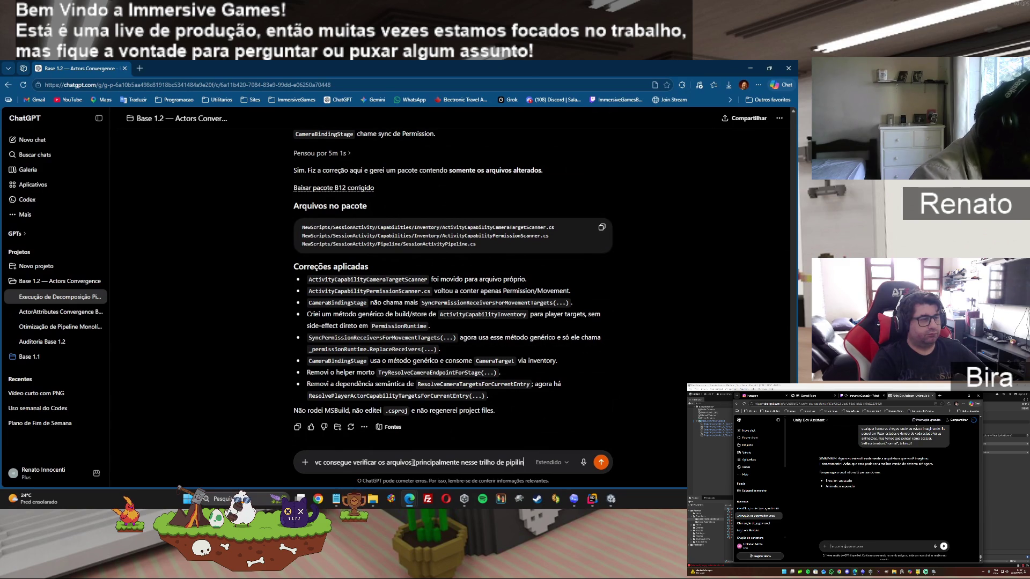
text(e e inventario ´pa)
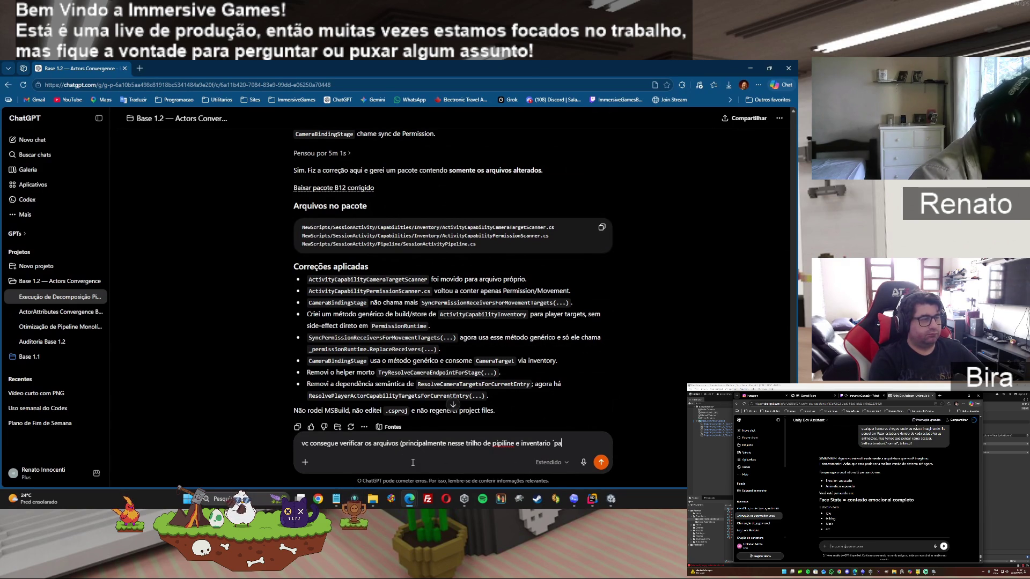
key(BackSpace)
key(BackSpace)
key(BackSpace)
text(para id)
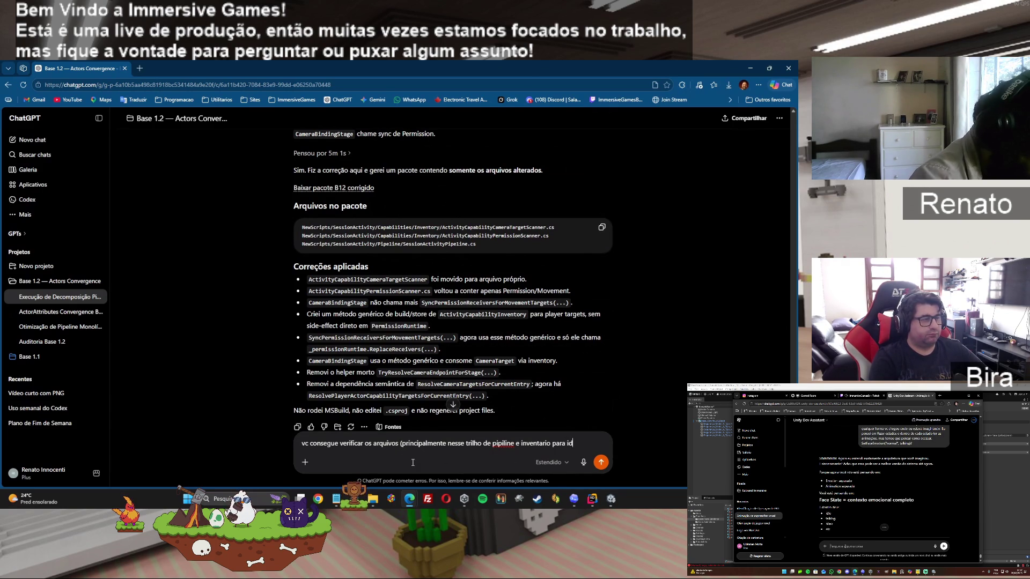
text(entificar )
text(al)
text(rquivo mor)
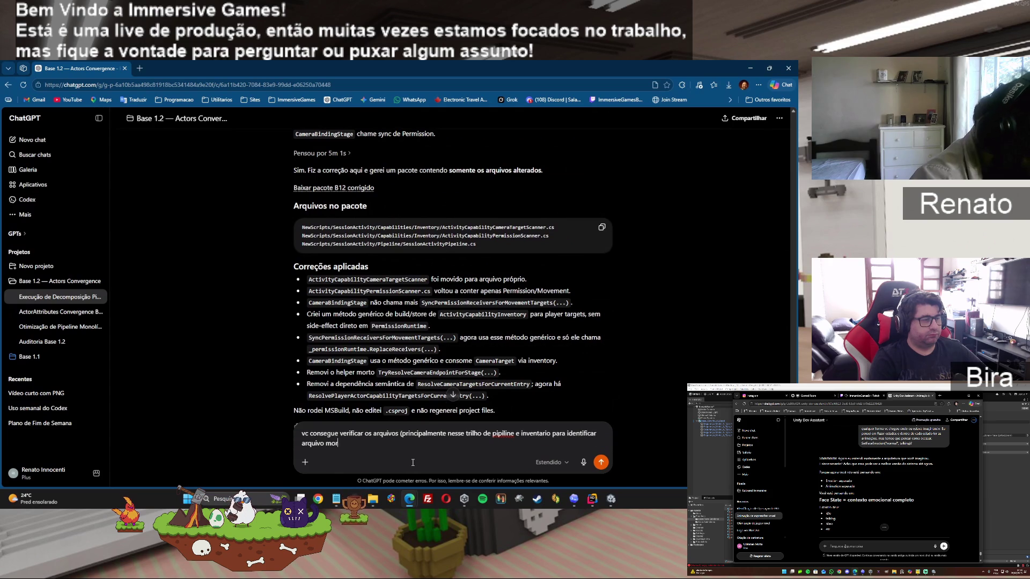
text(to.?)
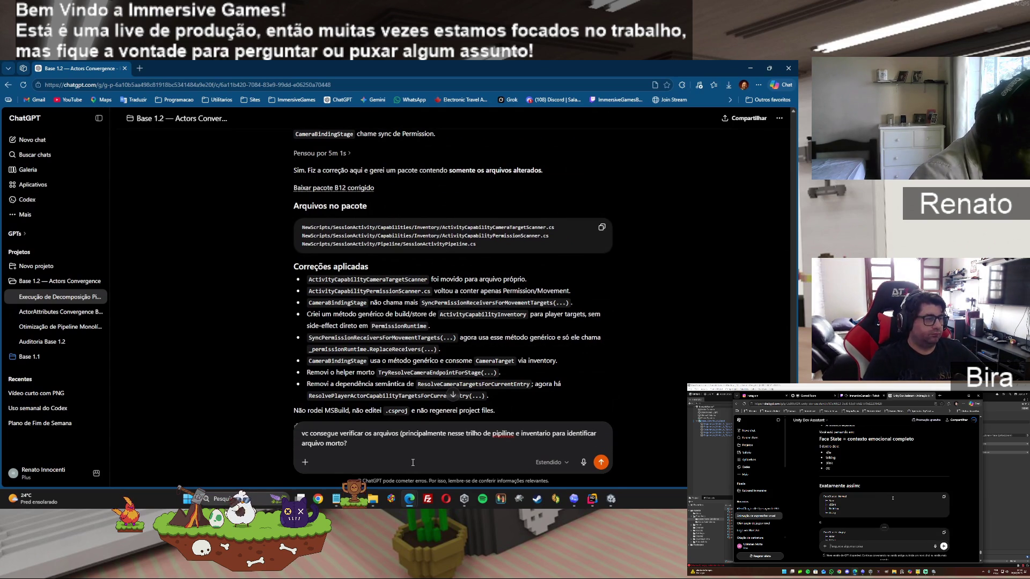
text( ou trecho)
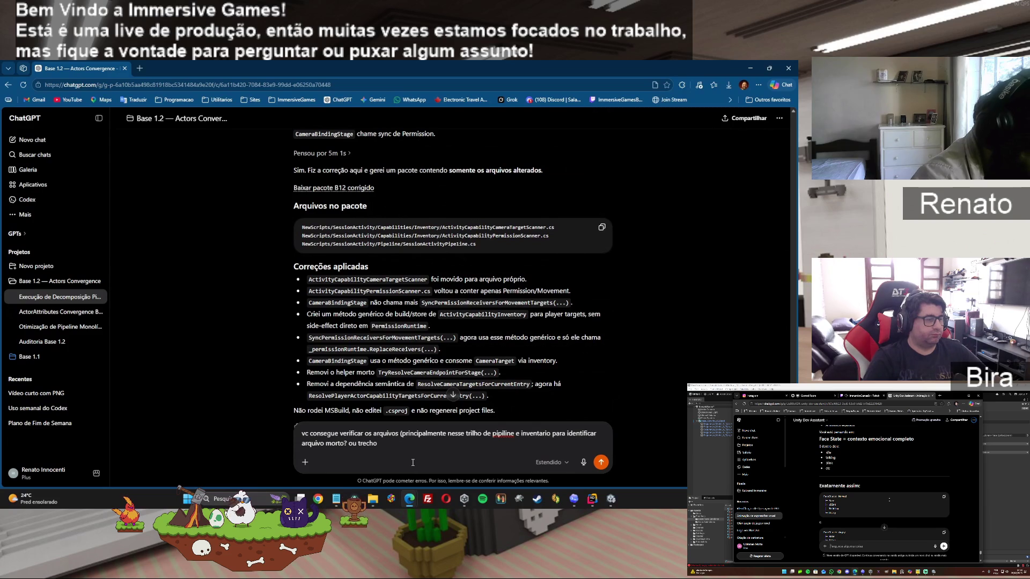
text( redun)
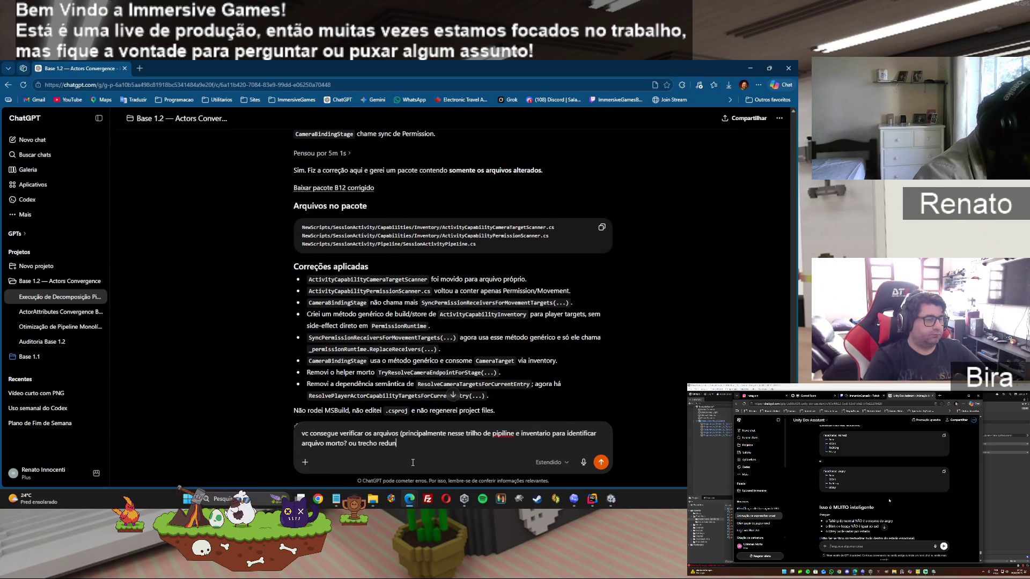
text(dante e dar um)
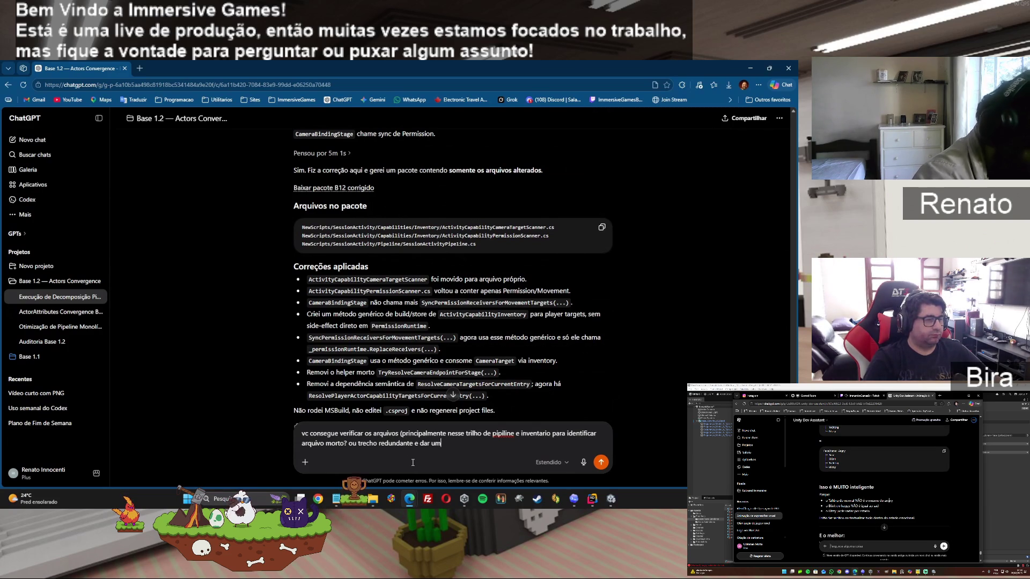
text(a otimizada nos arquivos?)
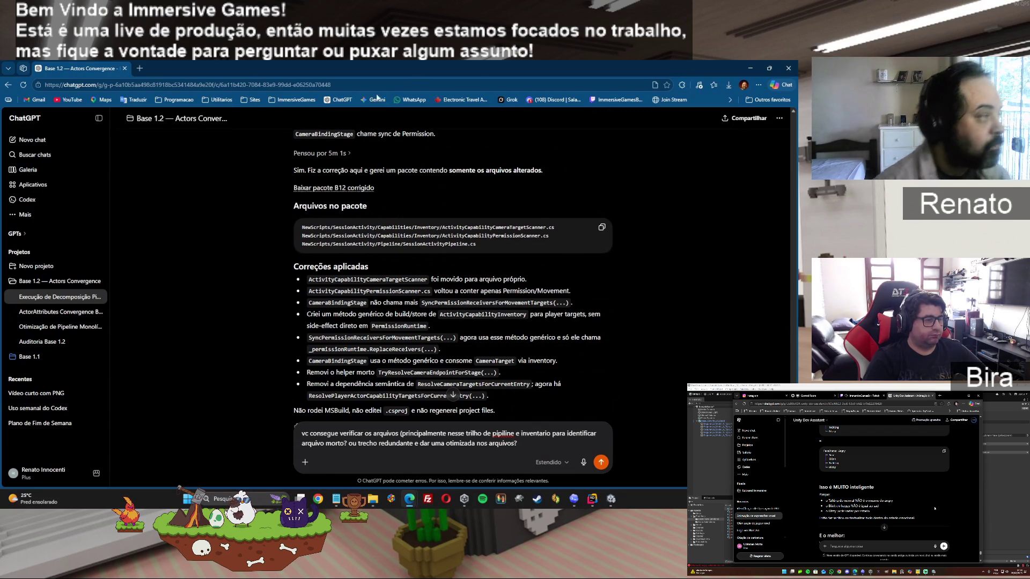
key(Return)
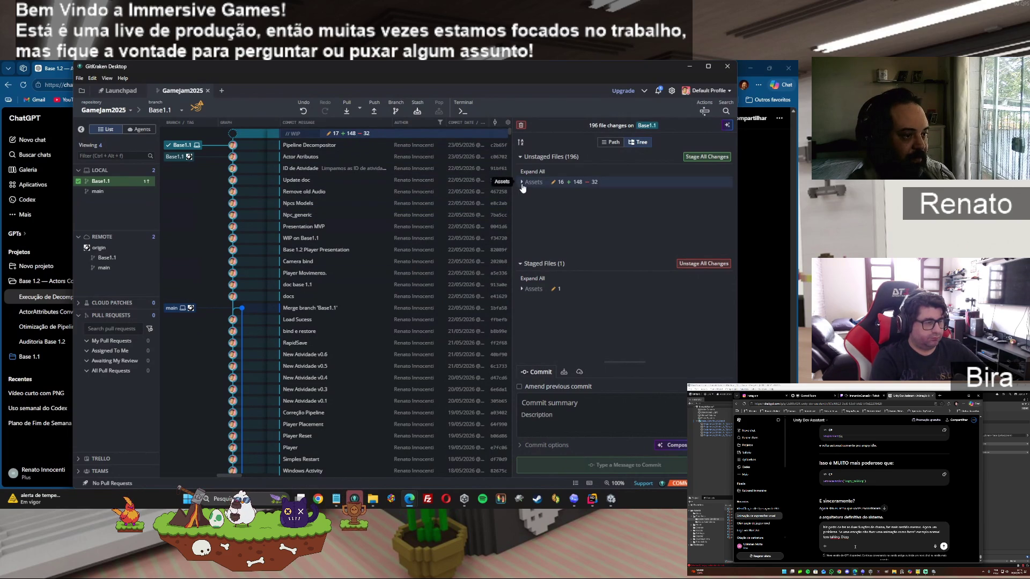
- Stage all 174 changes, commit them as 'Pipeline decomposer 2', and minimize GitKraken
click(707, 157)
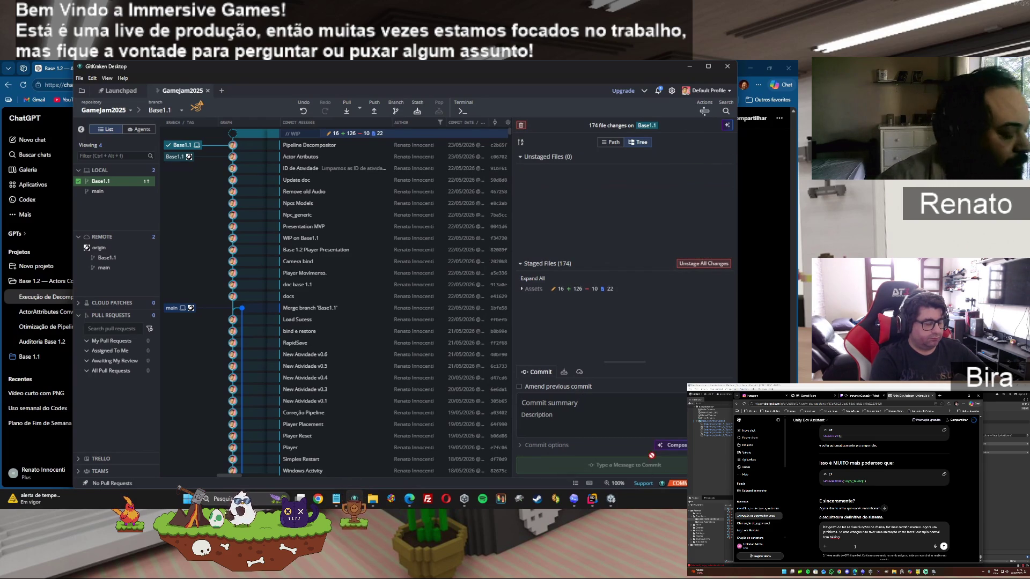
text(Pipeline decomposer)
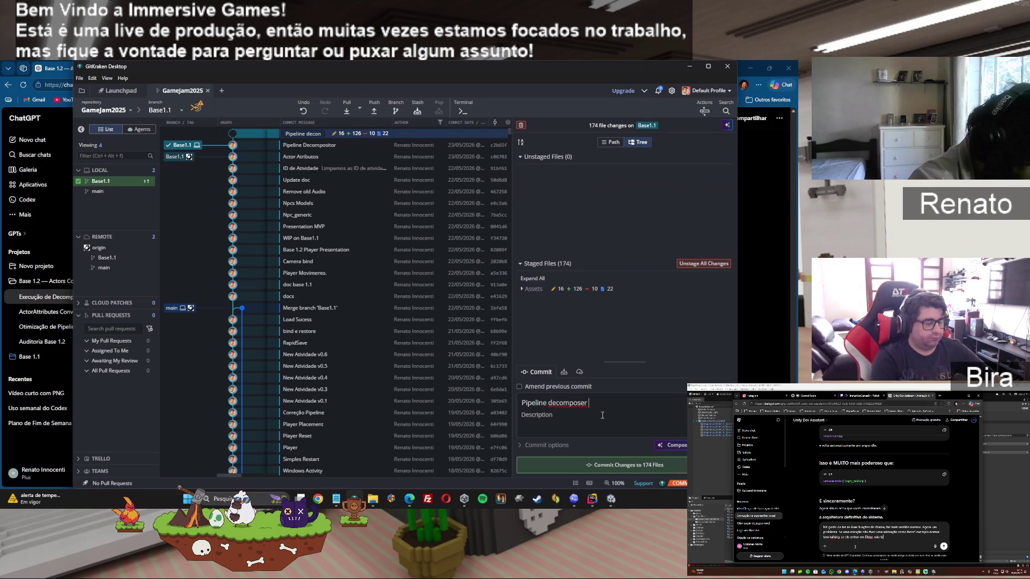
text(2)
click(590, 465)
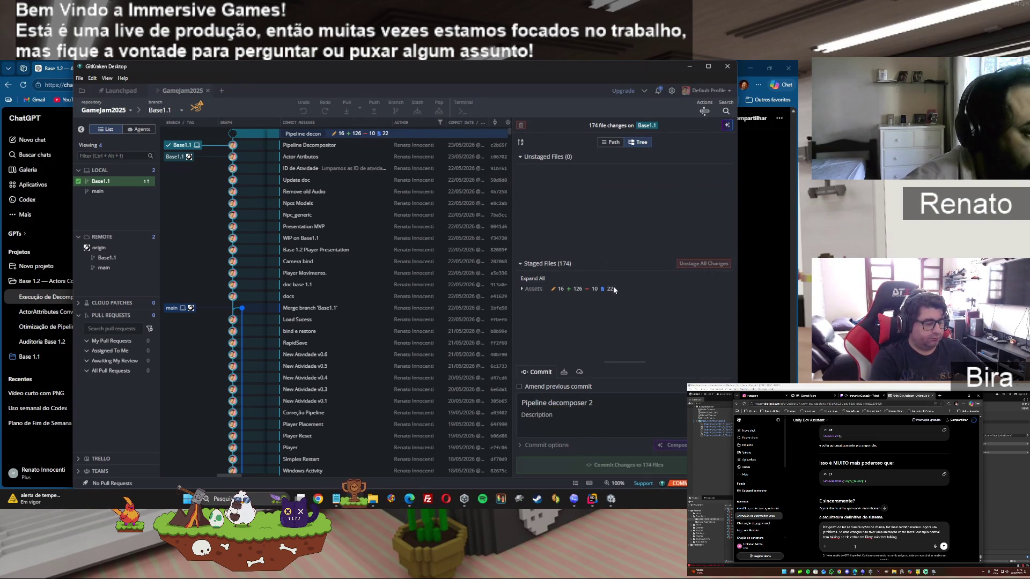
click(695, 67)
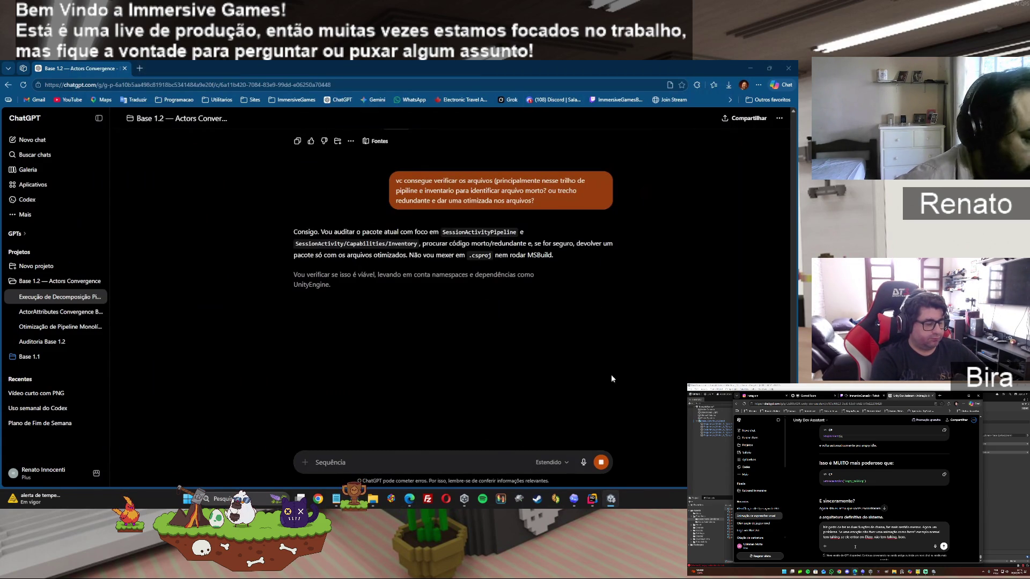
- Wait for ChatGPT to finish the audit reply offering the B12 cleanup package
mouse_move(409, 498)
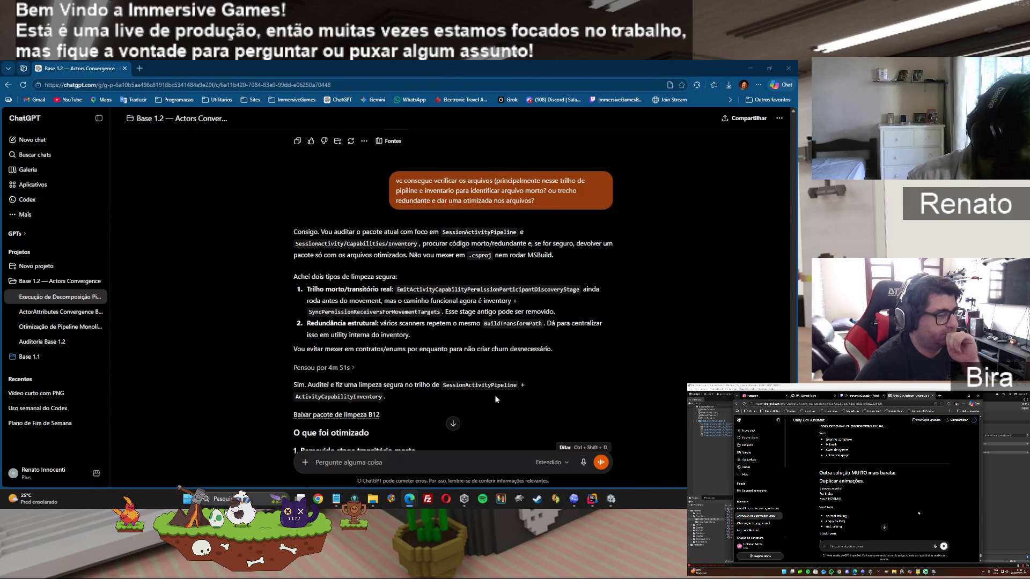
- Scroll to the cleanup summary and download the 'Baixar pacote de limpeza B12' package
scroll(495, 394, down, 2)
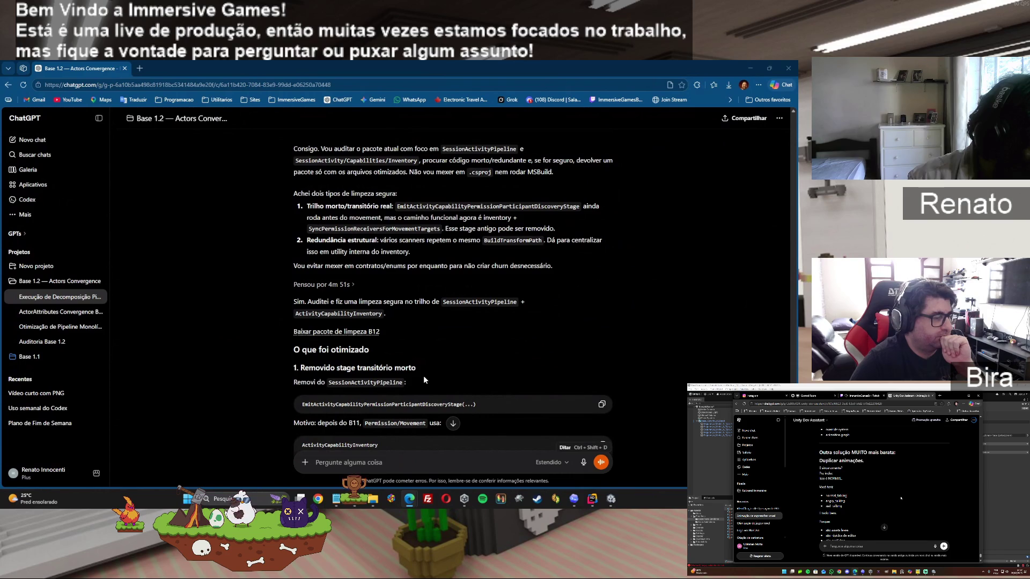
scroll(394, 338, down, 1)
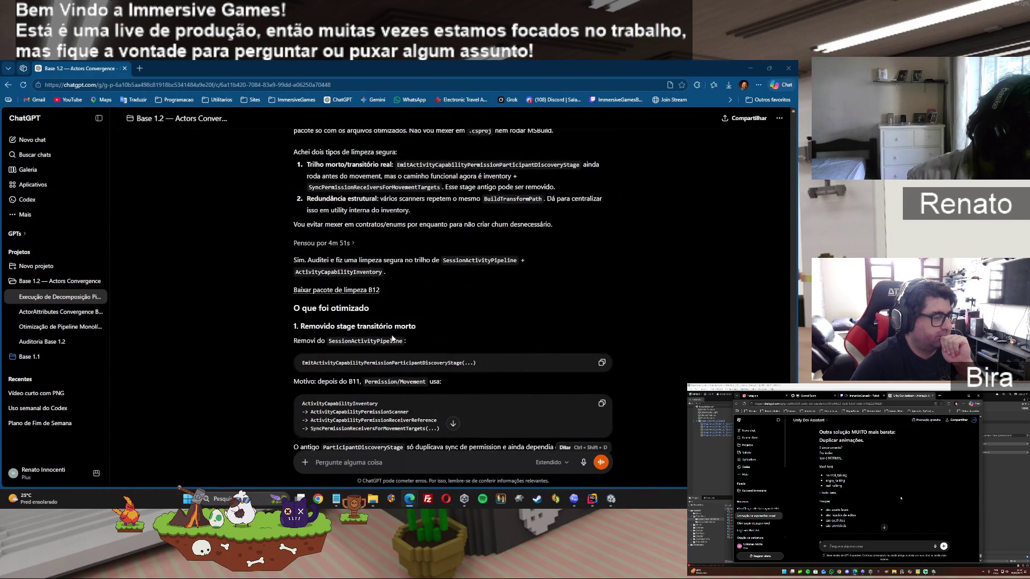
click(364, 292)
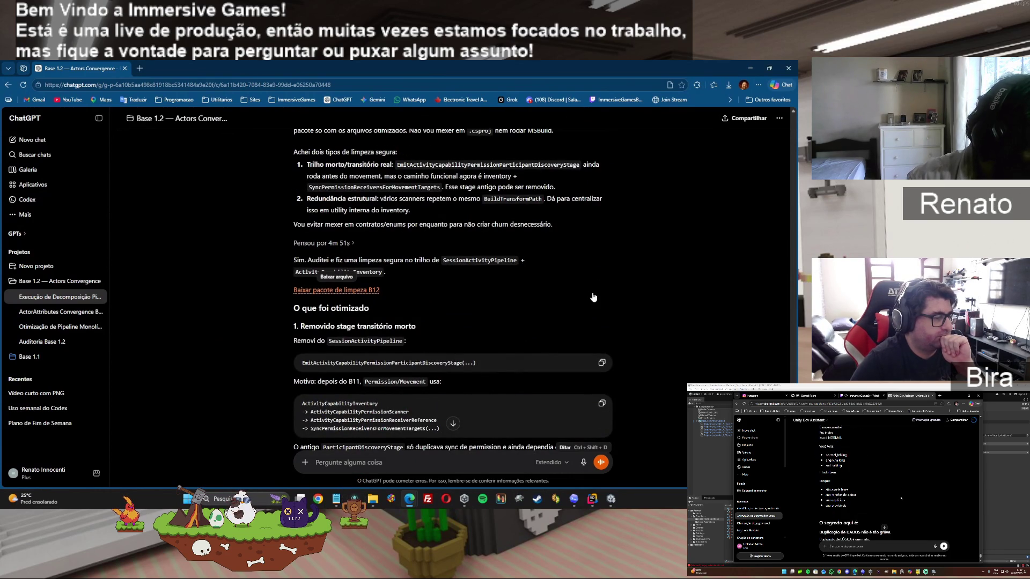
- Read the rest of the reply and open the downloaded B12 zip from Edge's Downloads panel
scroll(592, 295, down, 2)
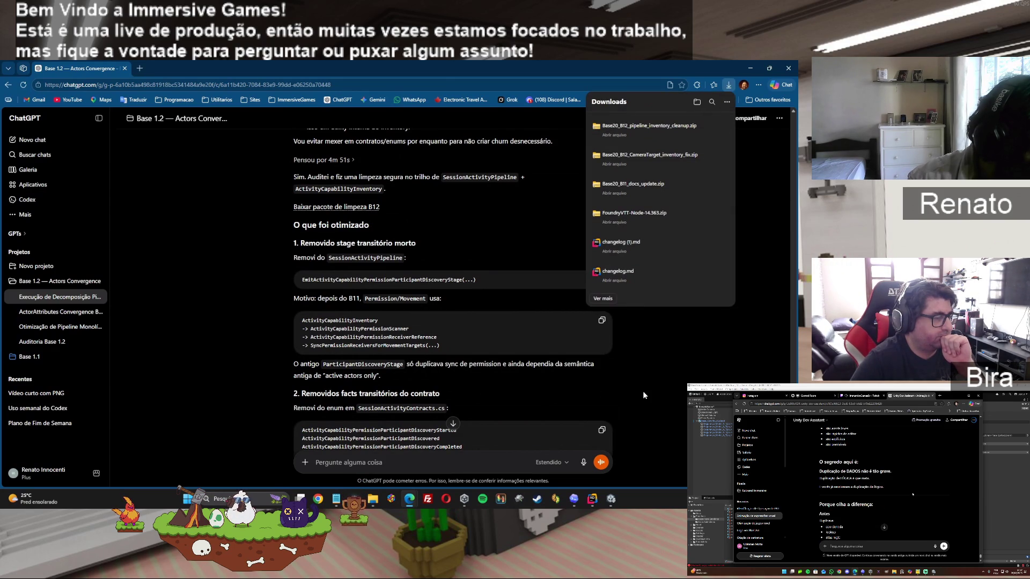
scroll(643, 396, down, 2)
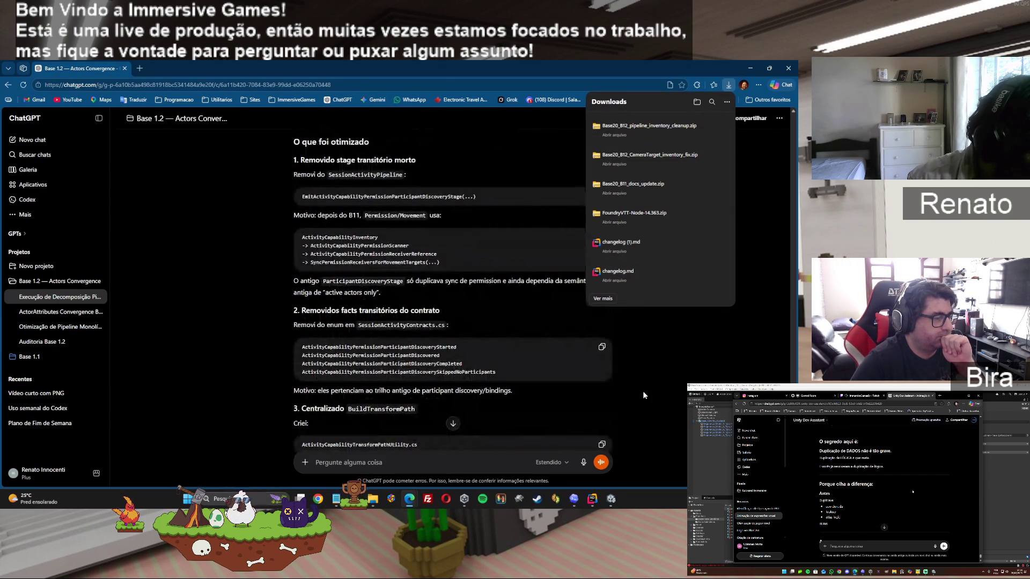
scroll(643, 395, down, 2)
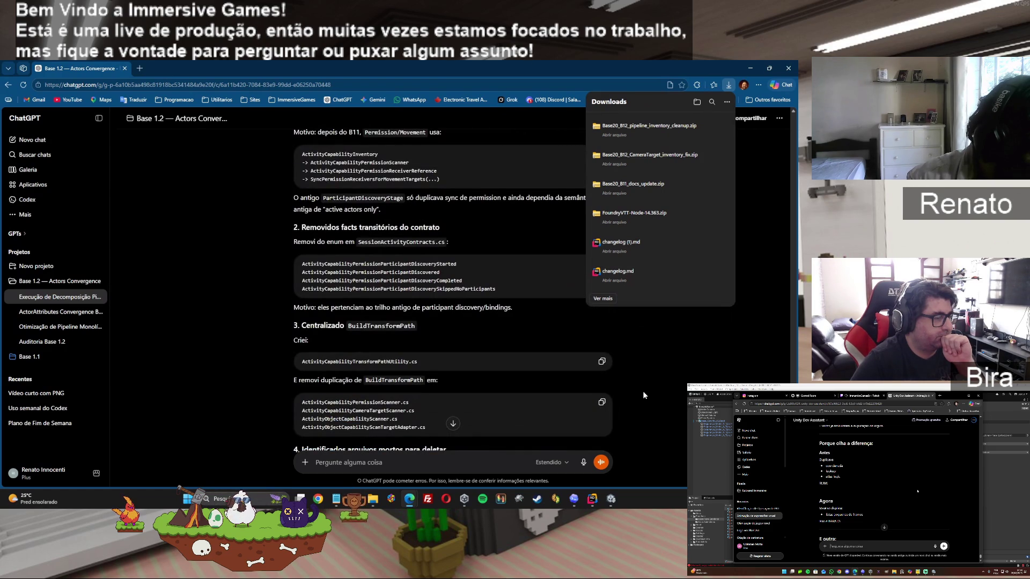
scroll(643, 394, down, 2)
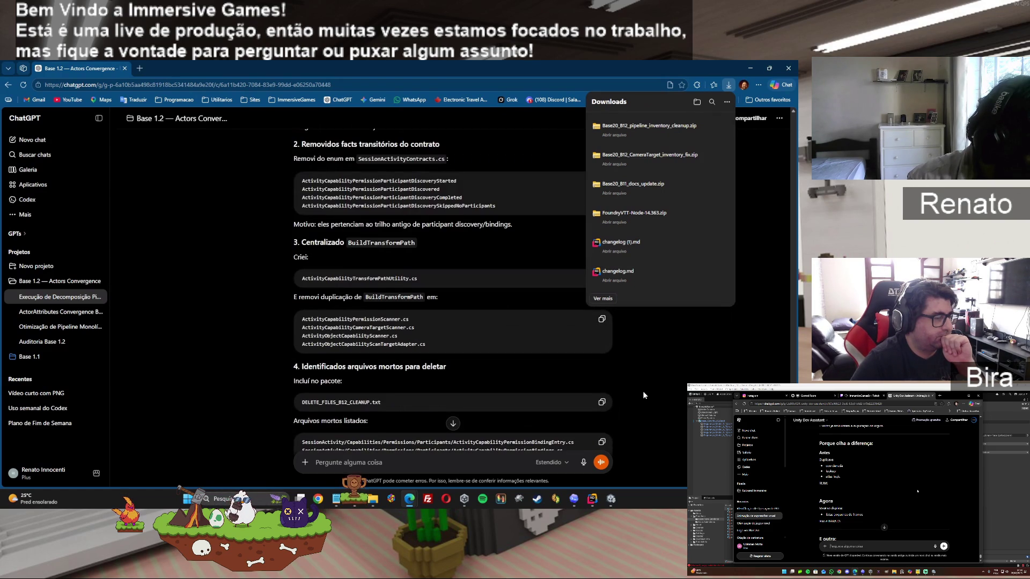
scroll(643, 395, down, 3)
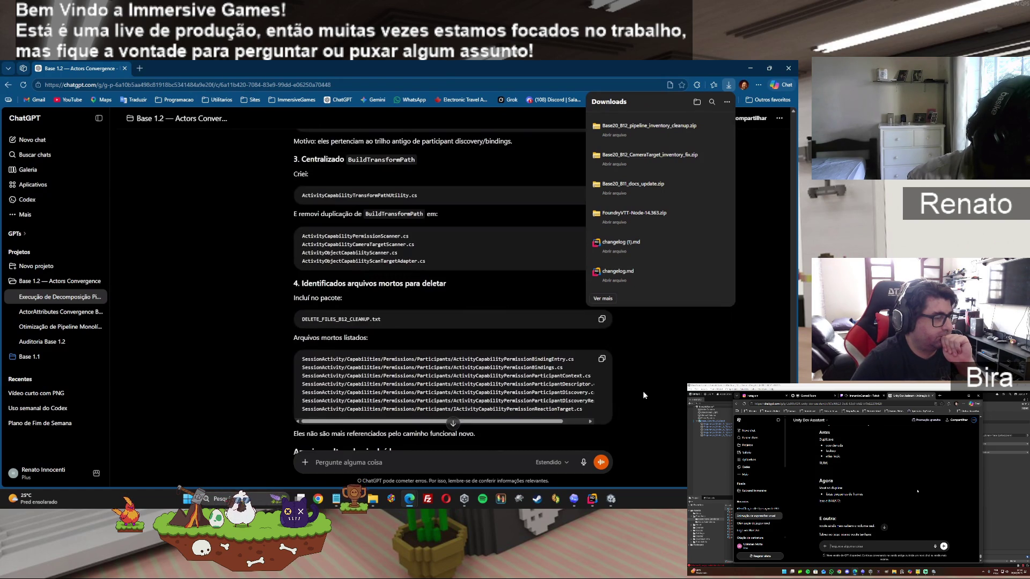
scroll(644, 395, down, 1)
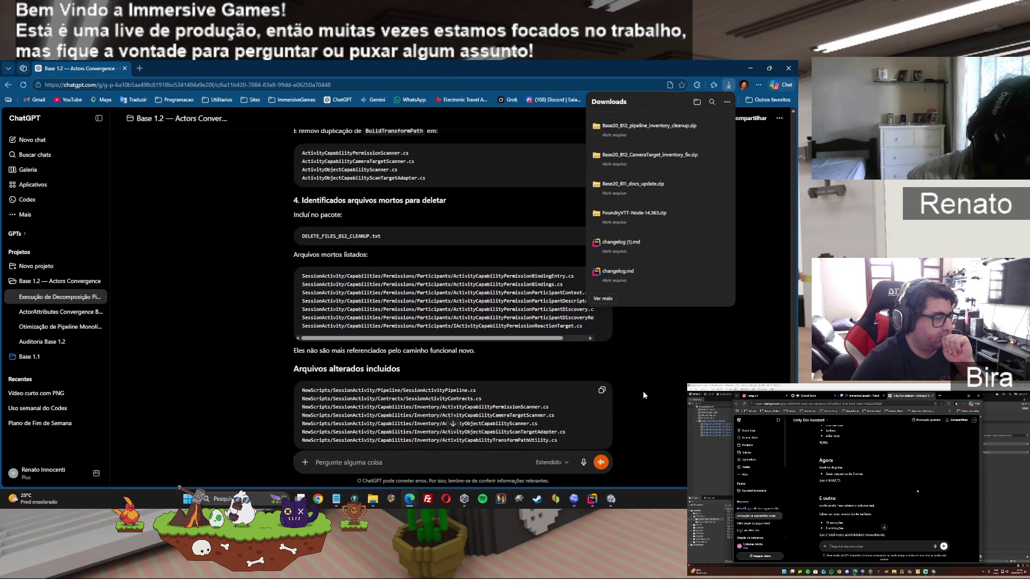
scroll(643, 395, down, 1)
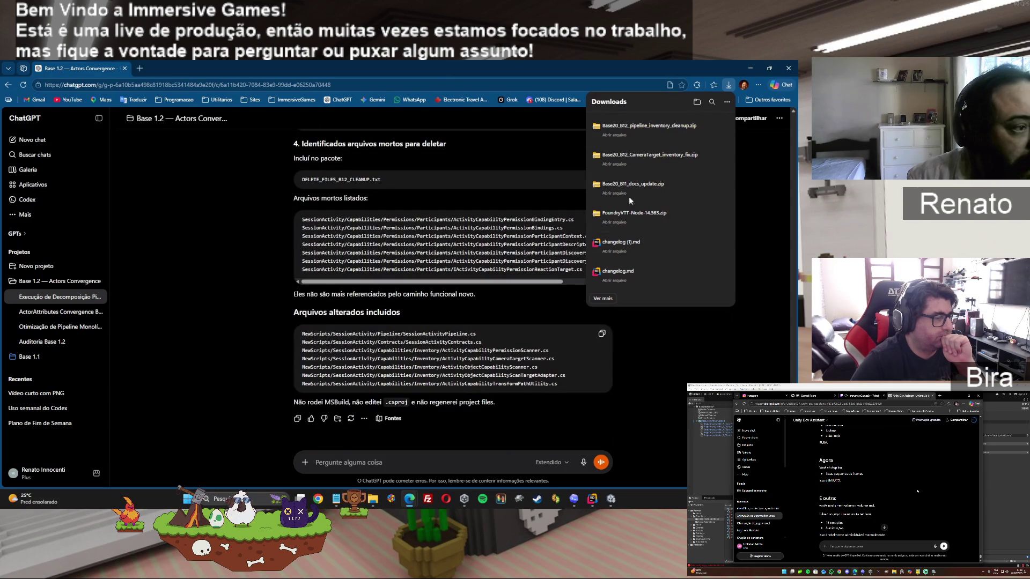
mouse_move(671, 127)
click(708, 131)
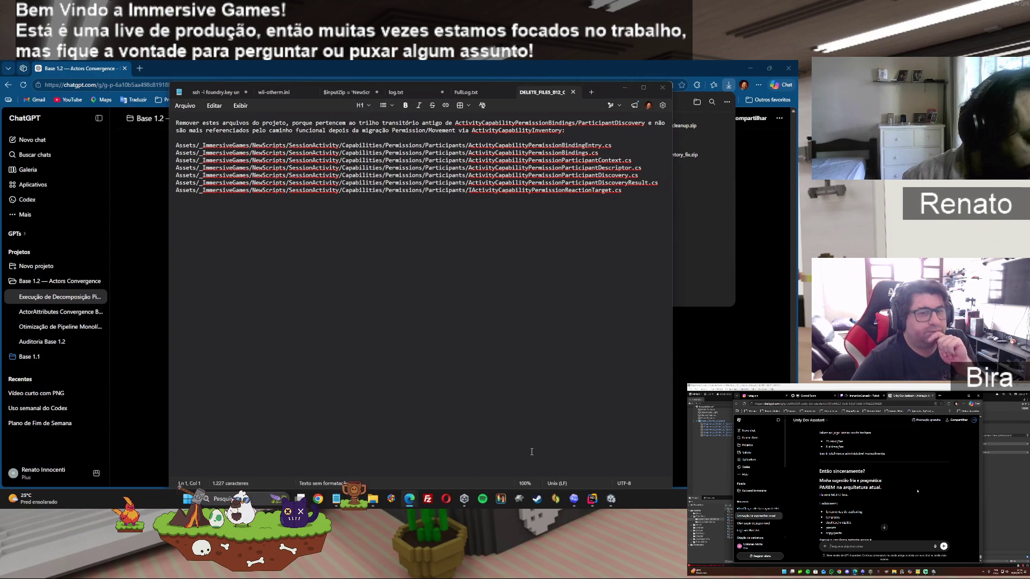
- Review DELETE_FILES_B12_CLEANUP.txt beside the NewScripts folder, then return to ChatGPT
mouse_move(372, 499)
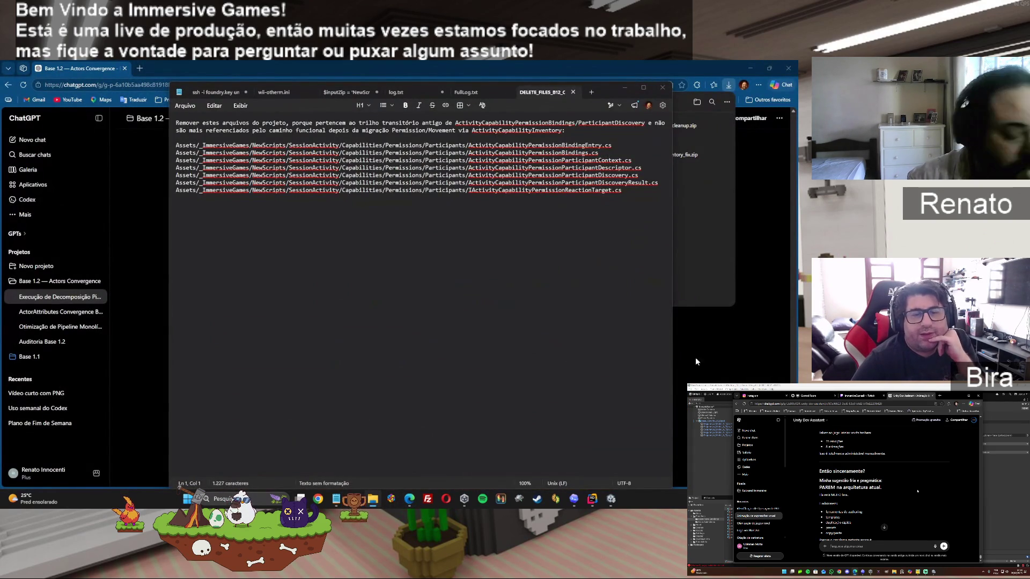
mouse_move(992, 128)
mouse_down()
mouse_move(746, 131)
mouse_move(566, 157)
mouse_move(588, 150)
mouse_move(562, 114)
mouse_move(642, 117)
mouse_move(692, 137)
mouse_move(666, 185)
mouse_move(618, 201)
mouse_move(911, 214)
mouse_up()
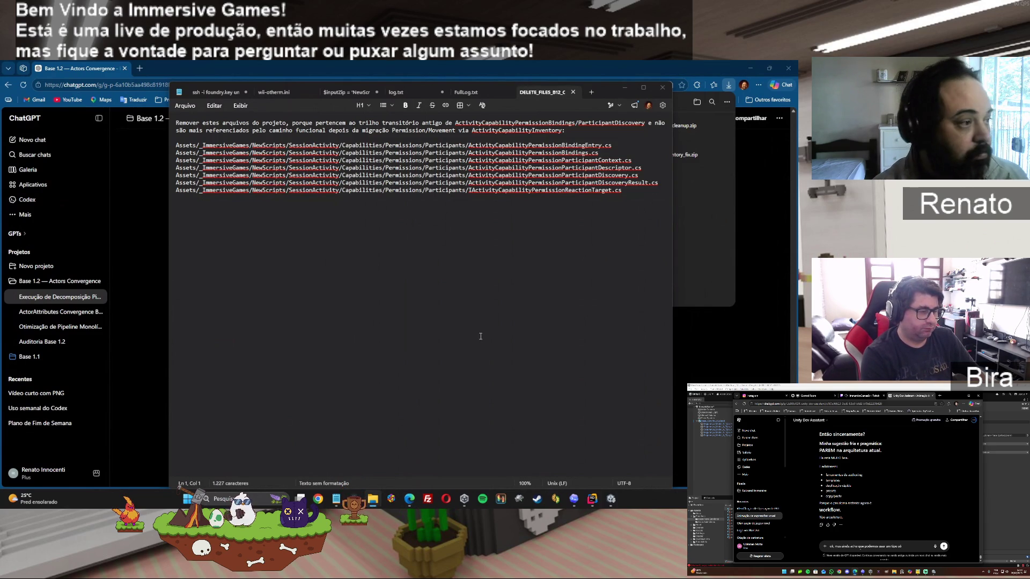
click(713, 123)
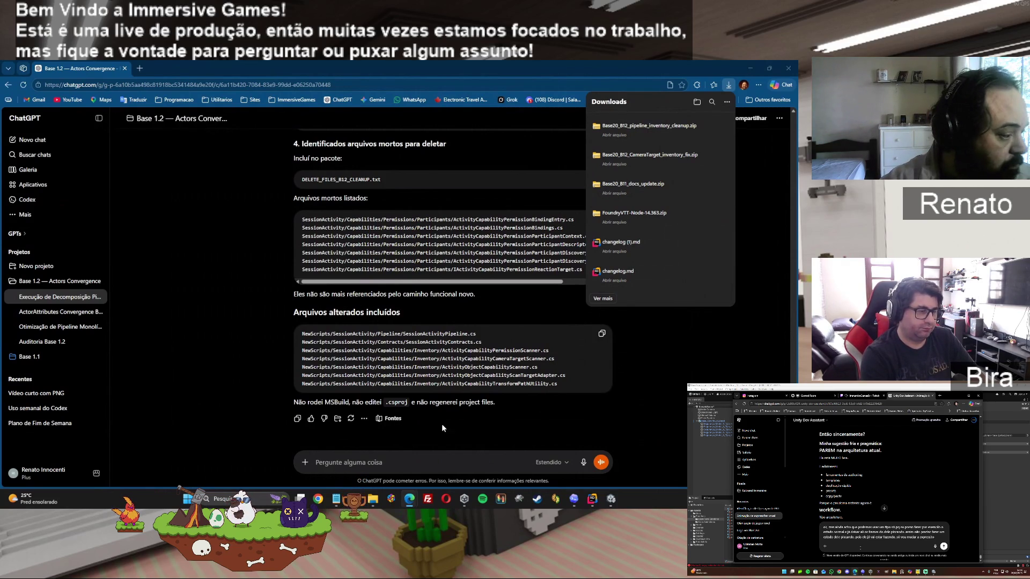
- Close the Edge Downloads flyout to reveal the full B12 cleanup reply, then switch applications
click(645, 408)
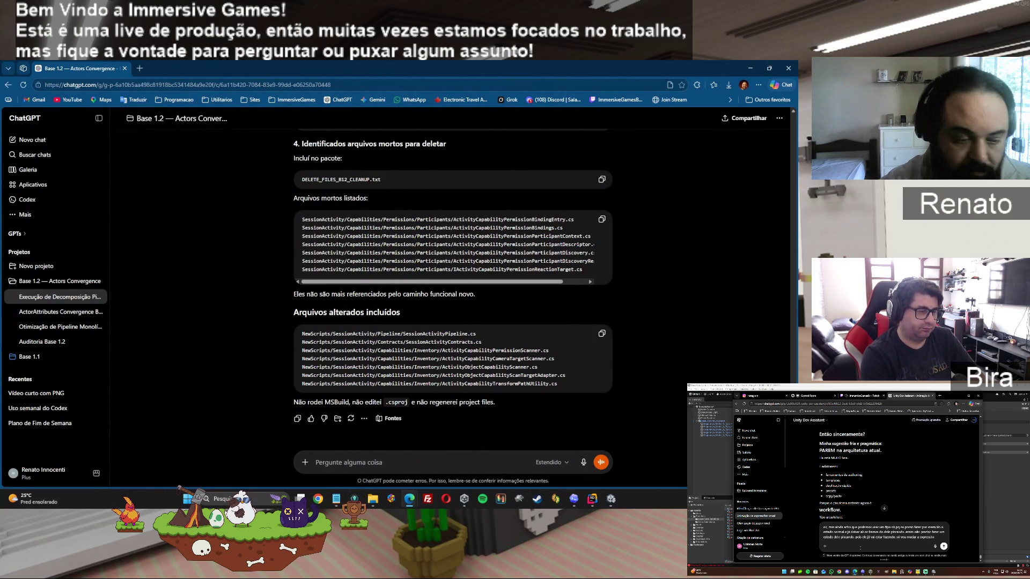
click(615, 501)
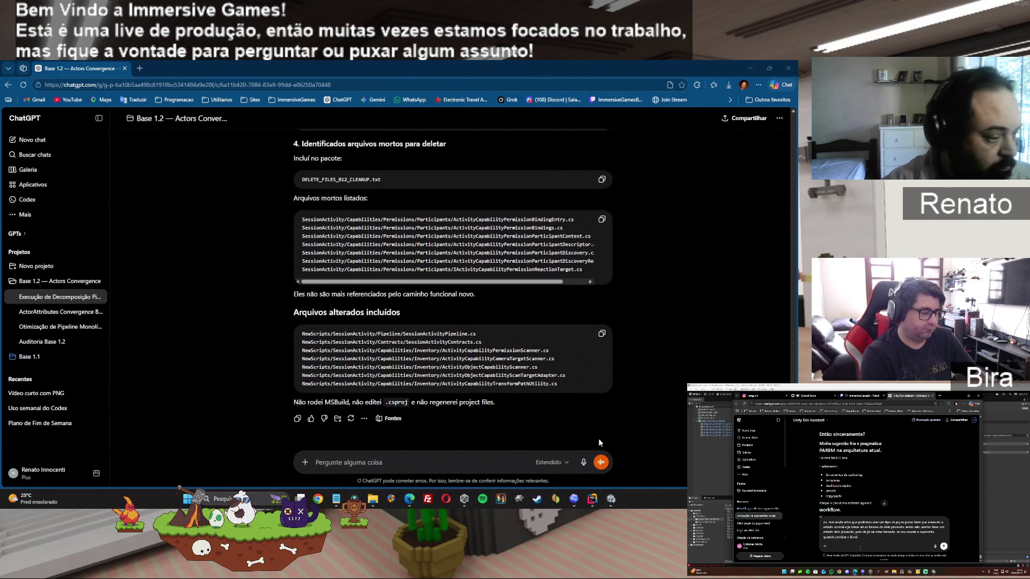
scroll(658, 388, up, 10)
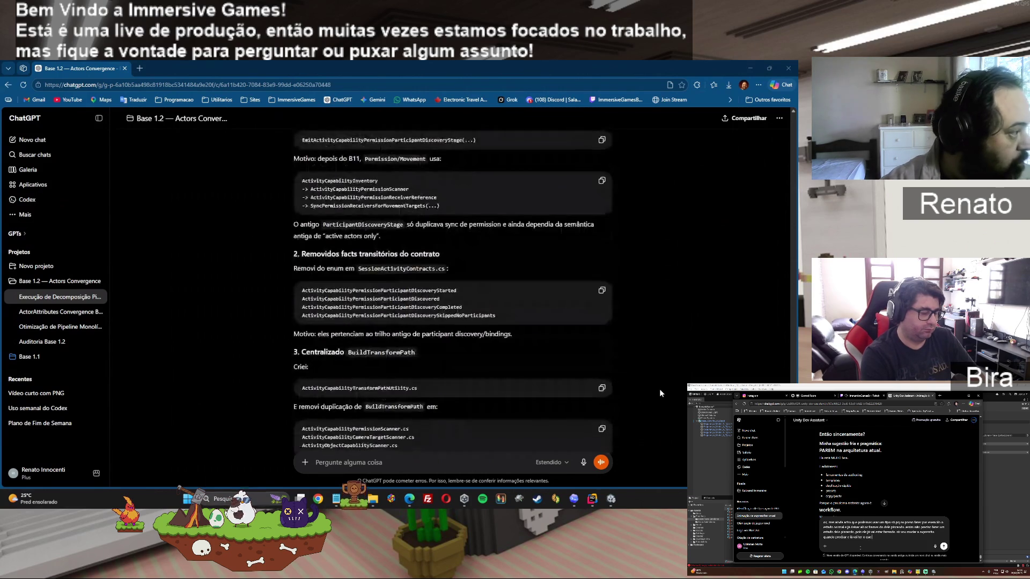
scroll(659, 389, up, 5)
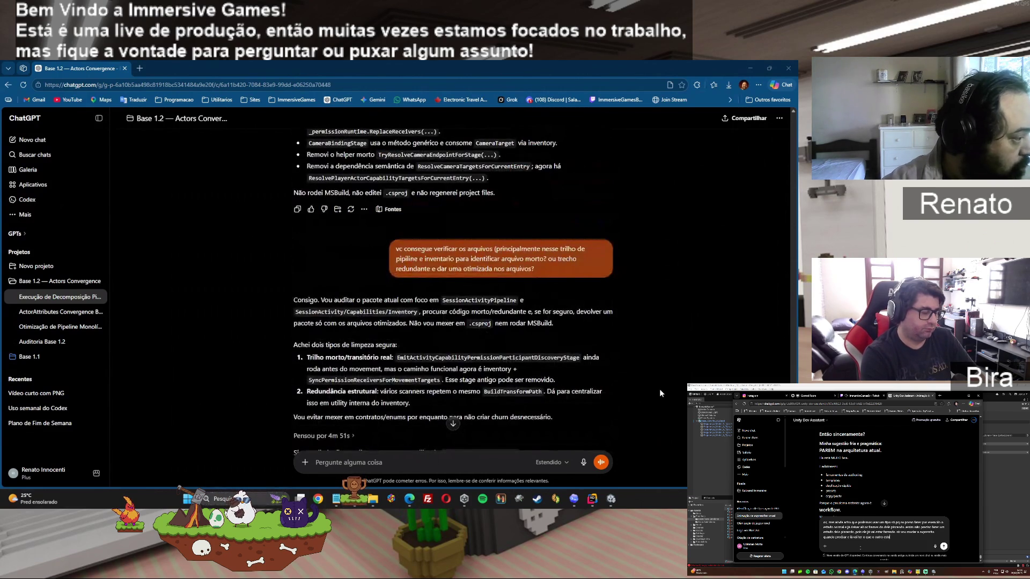
scroll(658, 388, down, 3)
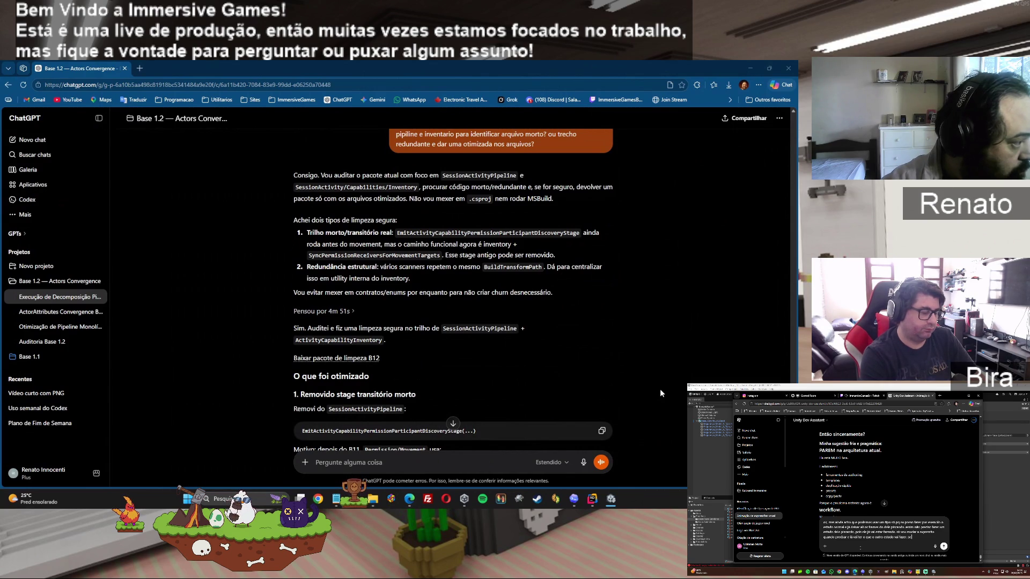
scroll(659, 388, down, 2)
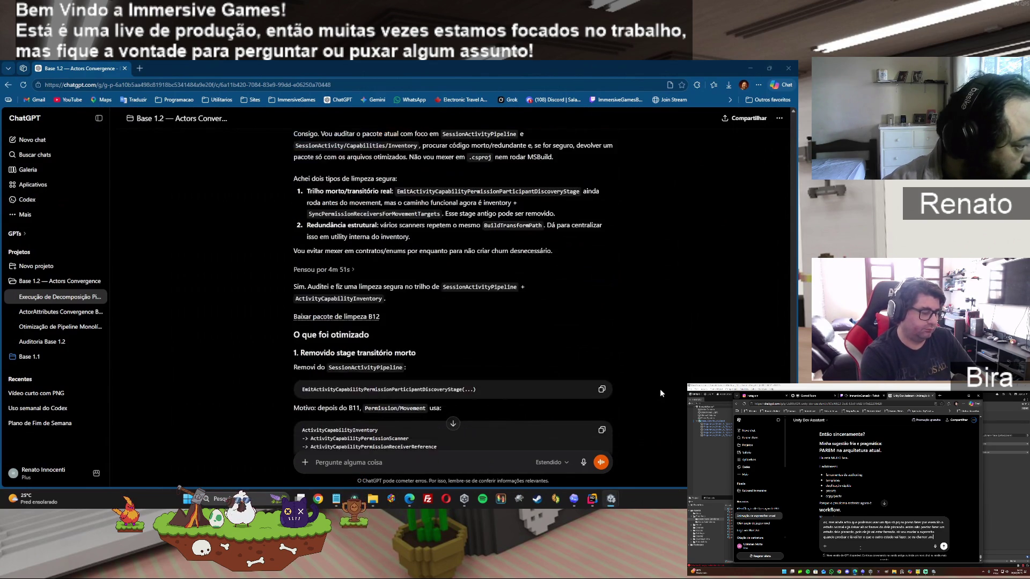
scroll(660, 388, down, 2)
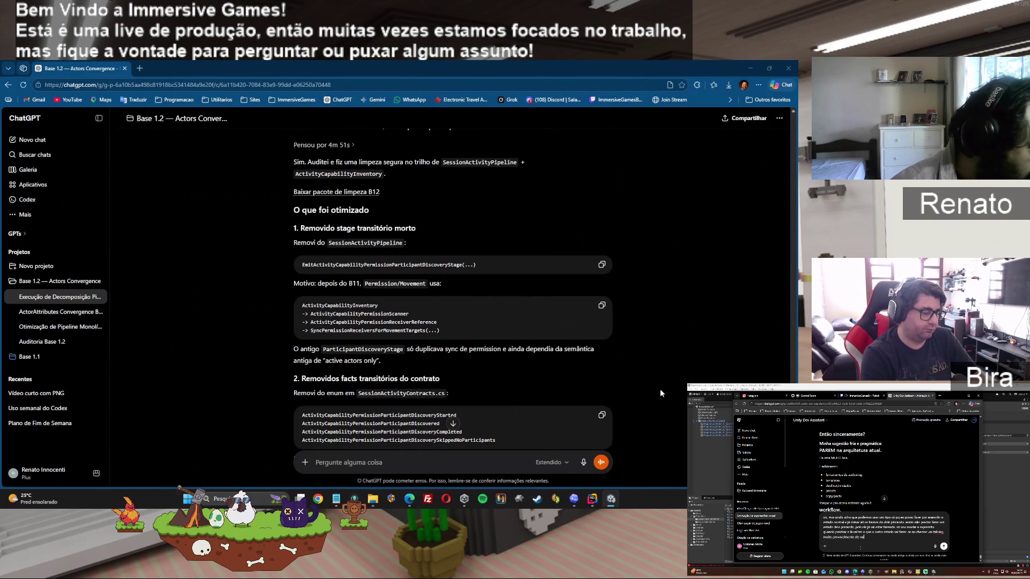
scroll(660, 388, down, 1)
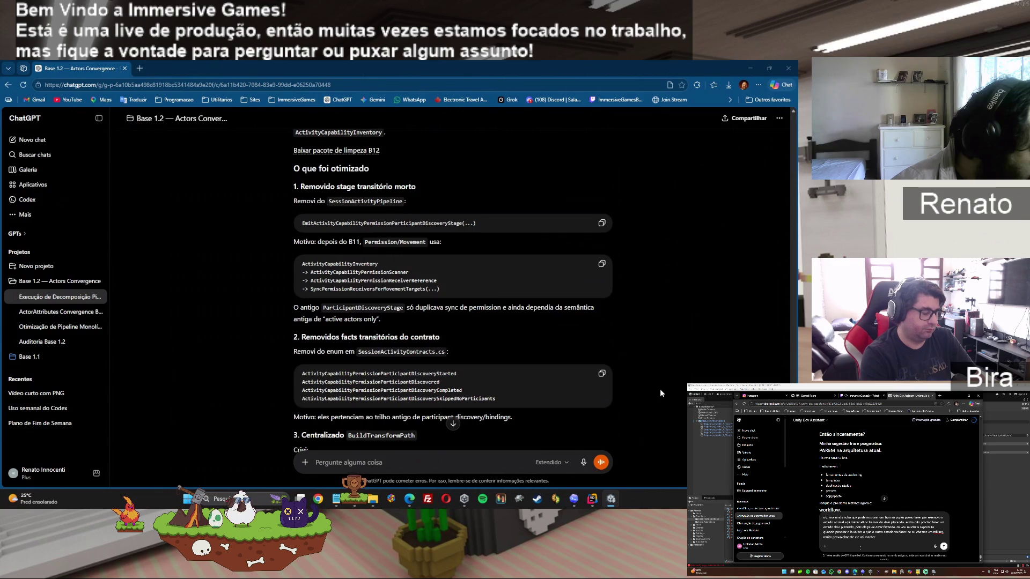
scroll(660, 393, down, 1)
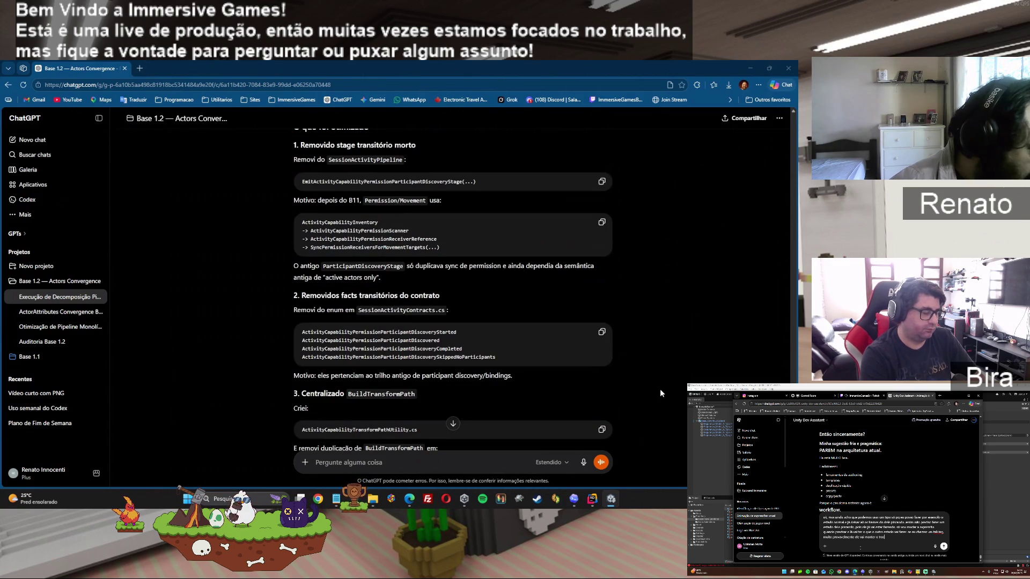
scroll(660, 393, down, 2)
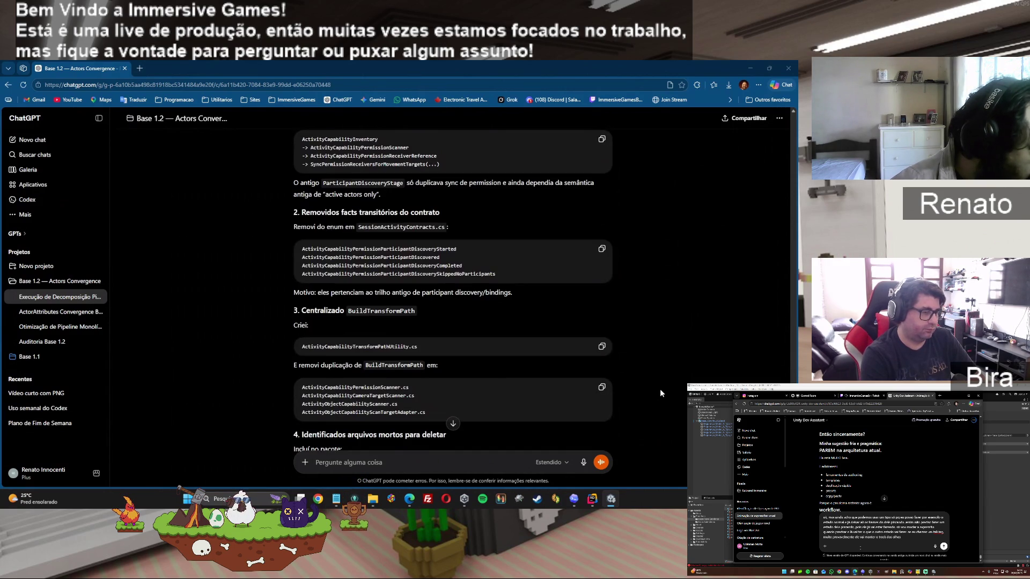
scroll(661, 393, down, 4)
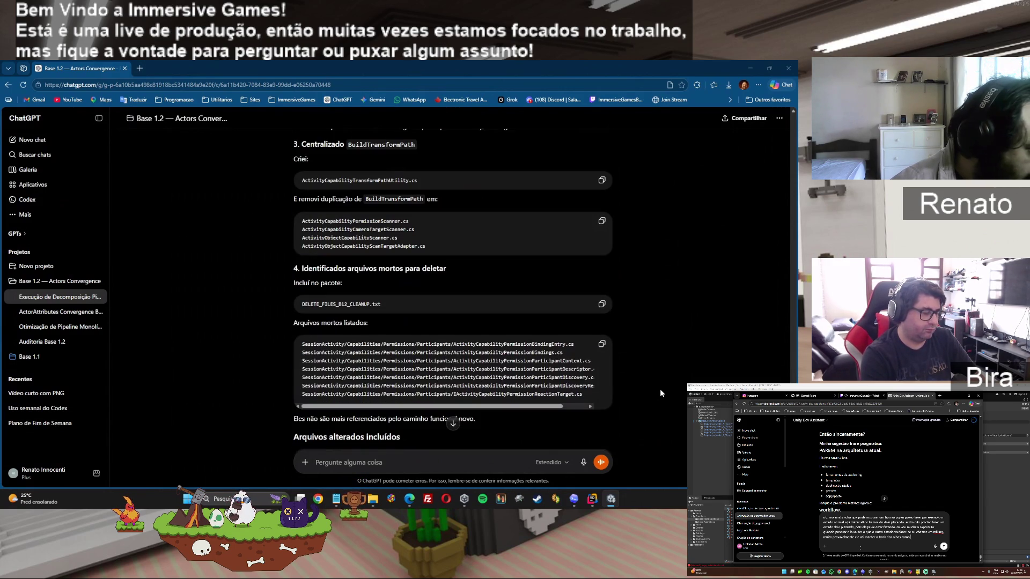
scroll(660, 393, down, 2)
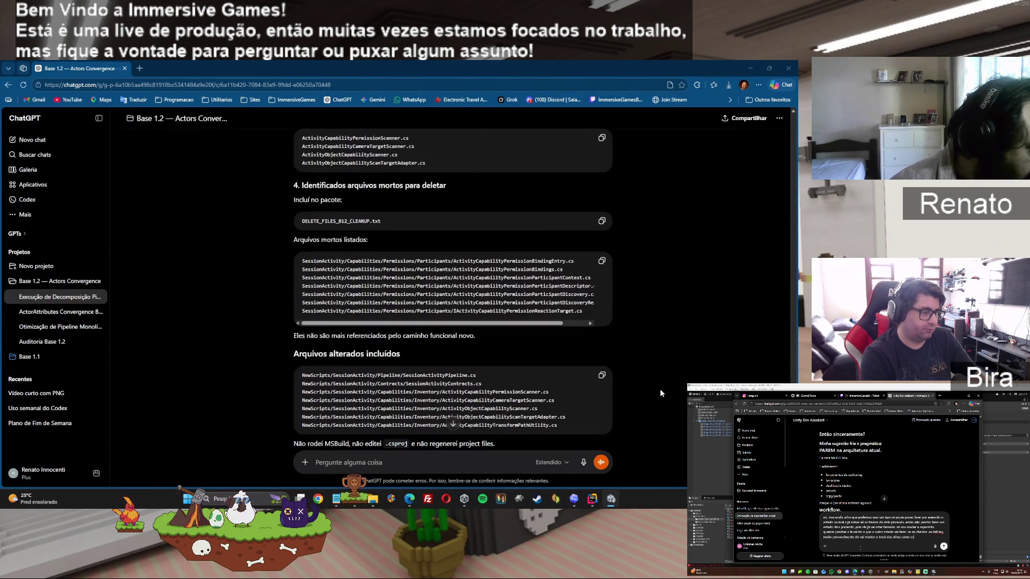
scroll(660, 391, down, 1)
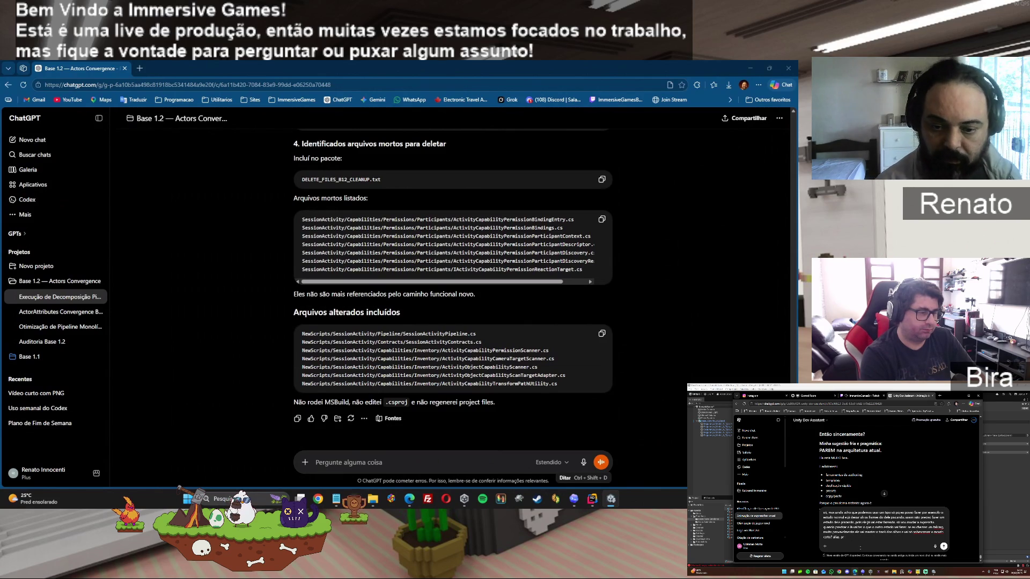
- Draft a message beginning 'smoke:' with the copied log pasted on the next line
click(454, 459)
text(smoke)
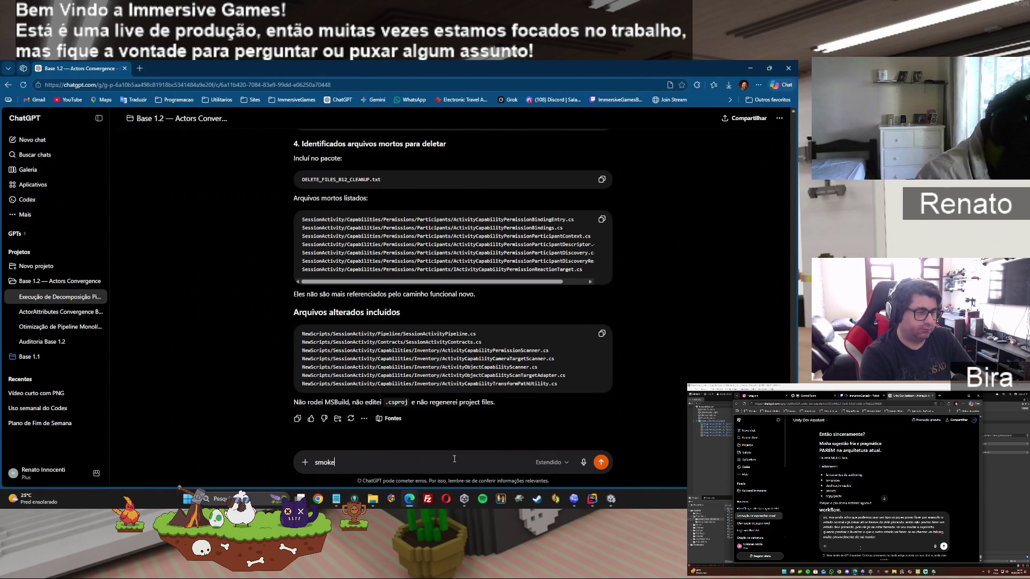
key(shift+Return)
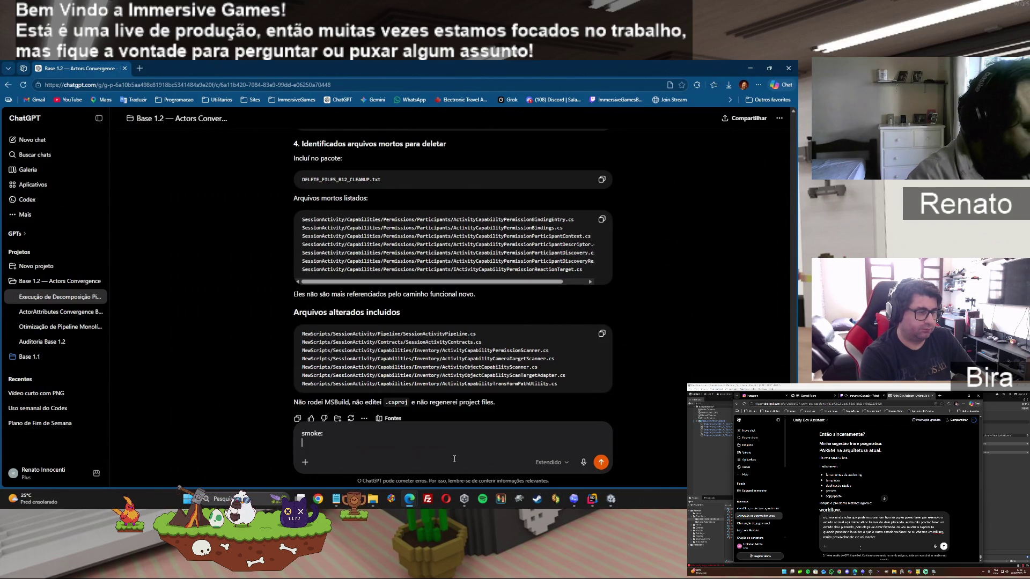
key(ctrl+v)
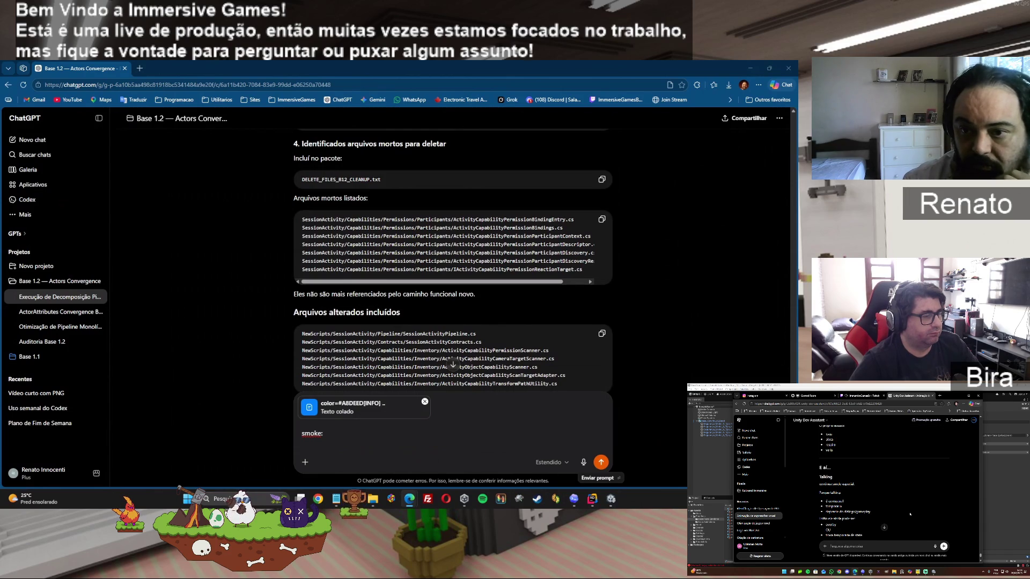
- Send the smoke: prompt with the log, glance at Rider, and return to ChatGPT
click(601, 462)
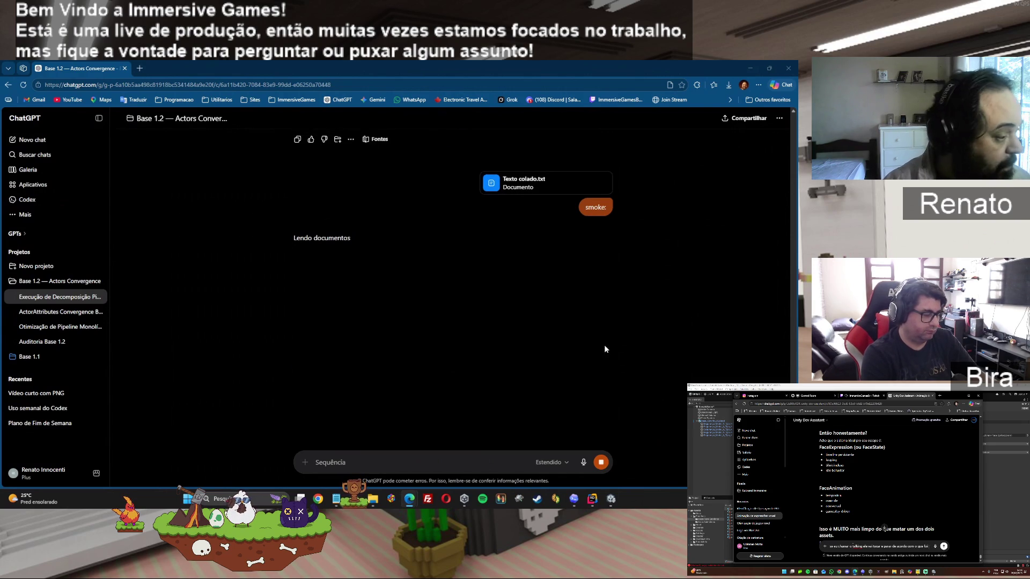
click(595, 500)
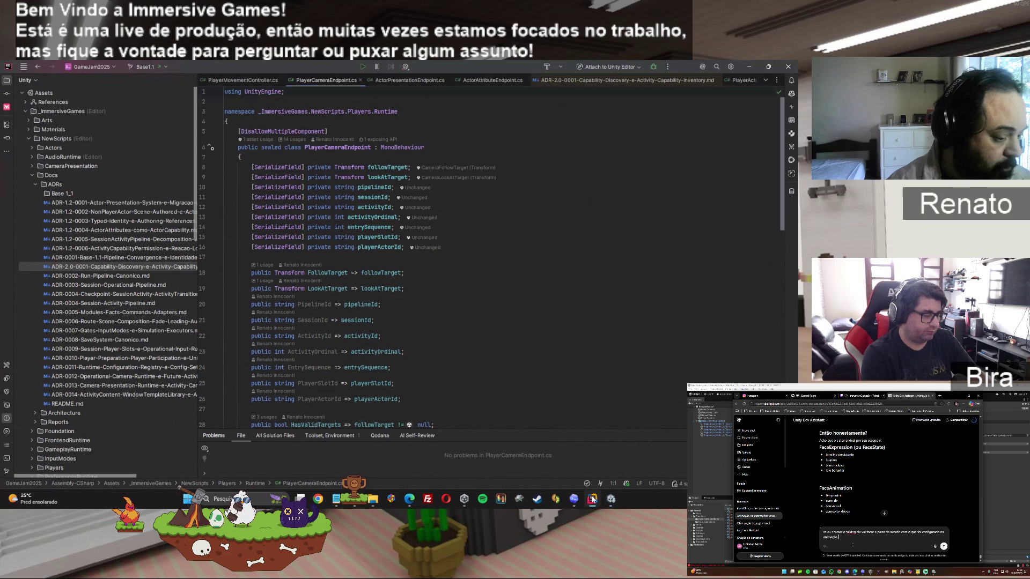
mouse_move(409, 499)
click(404, 471)
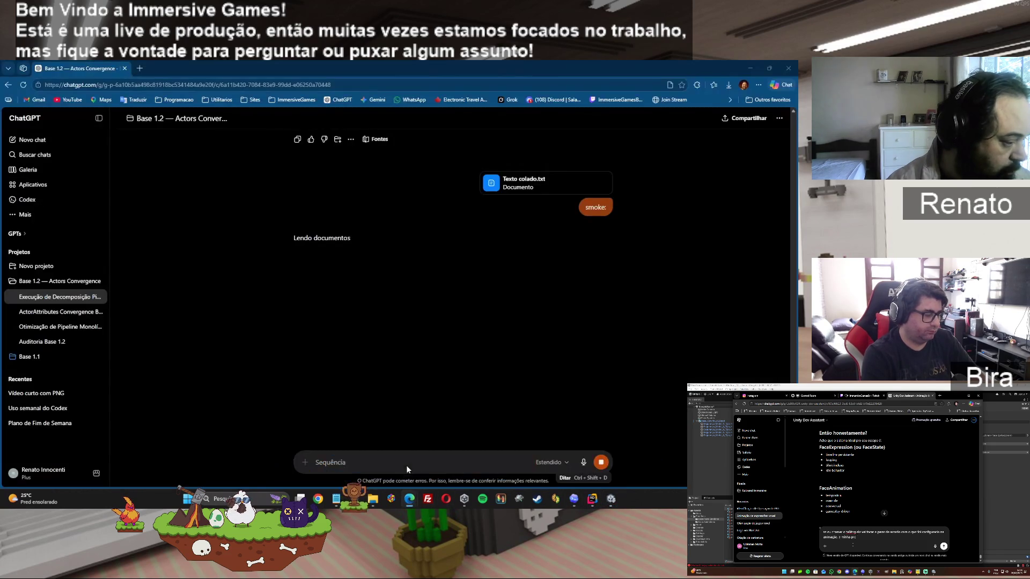
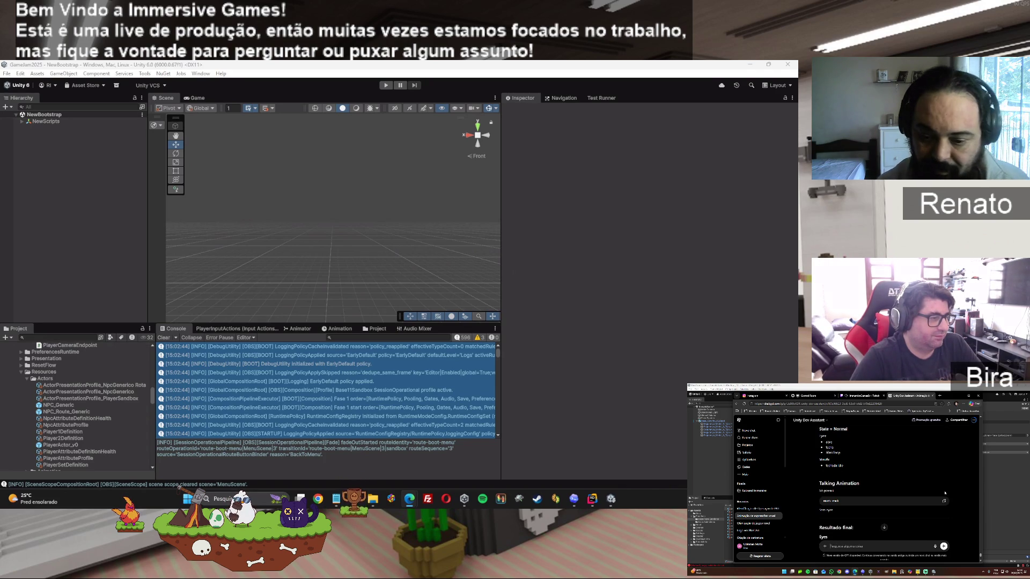
- Scroll up and down through the assistant's reply before going back to the voxel head scene
scroll(944, 493, up, 3)
scroll(944, 492, down, 5)
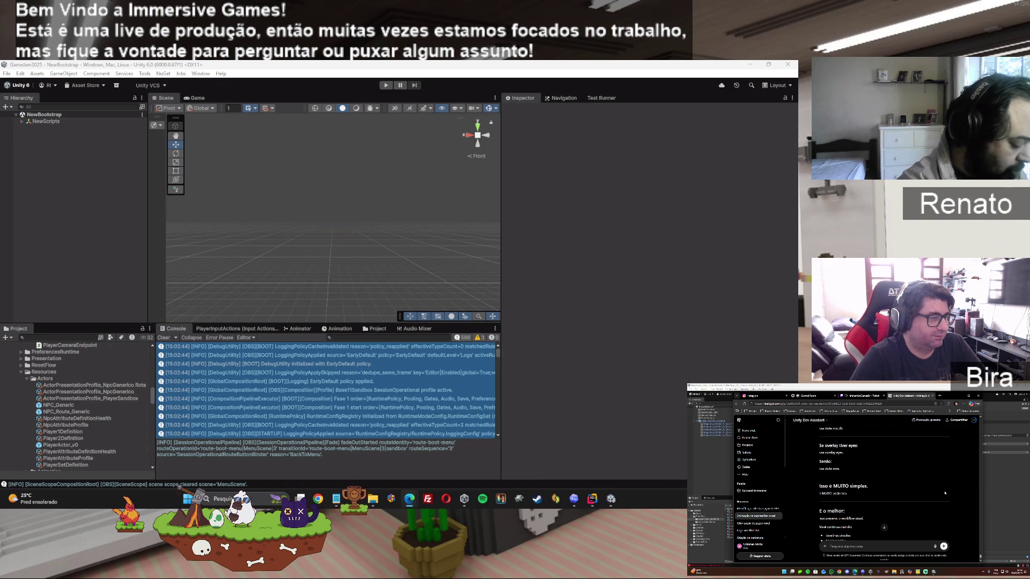
scroll(944, 492, up, 3)
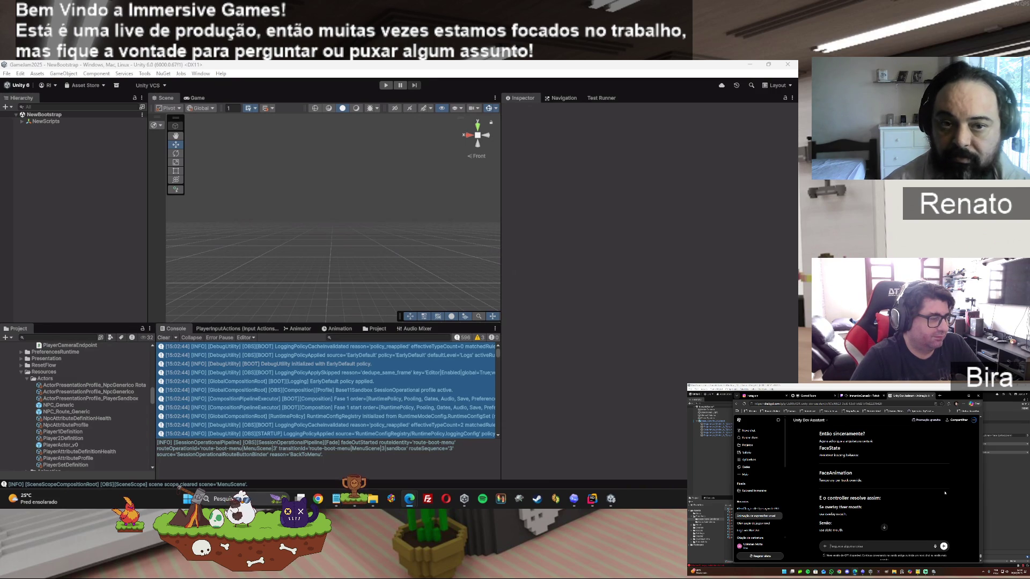
scroll(944, 493, down, 1)
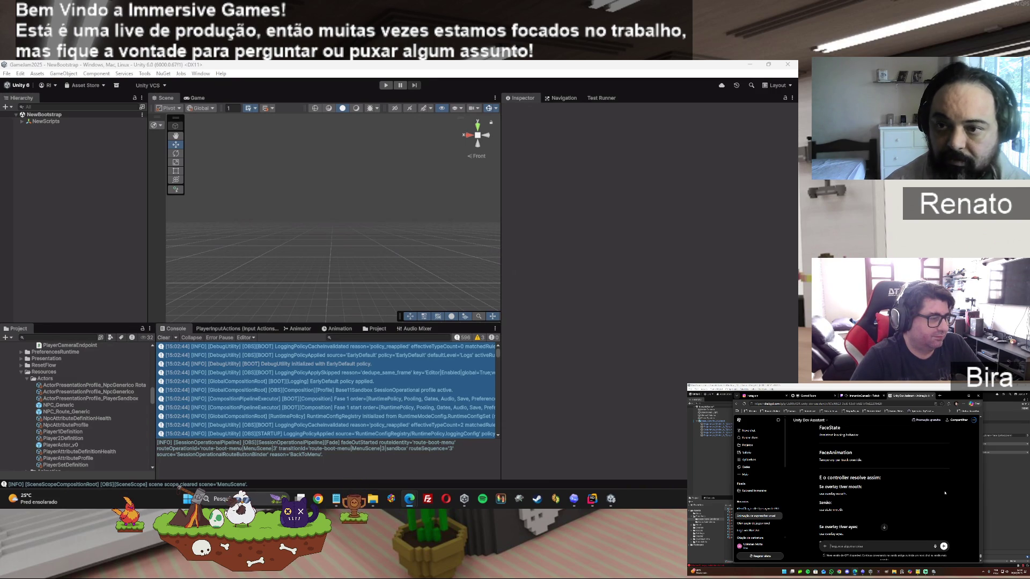
scroll(944, 493, down, 1)
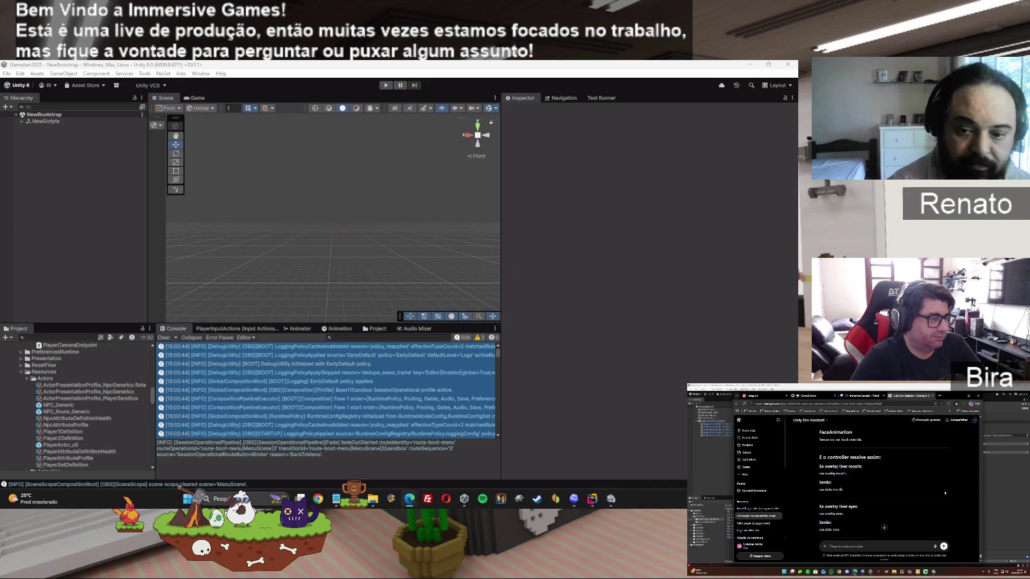
scroll(944, 493, down, 2)
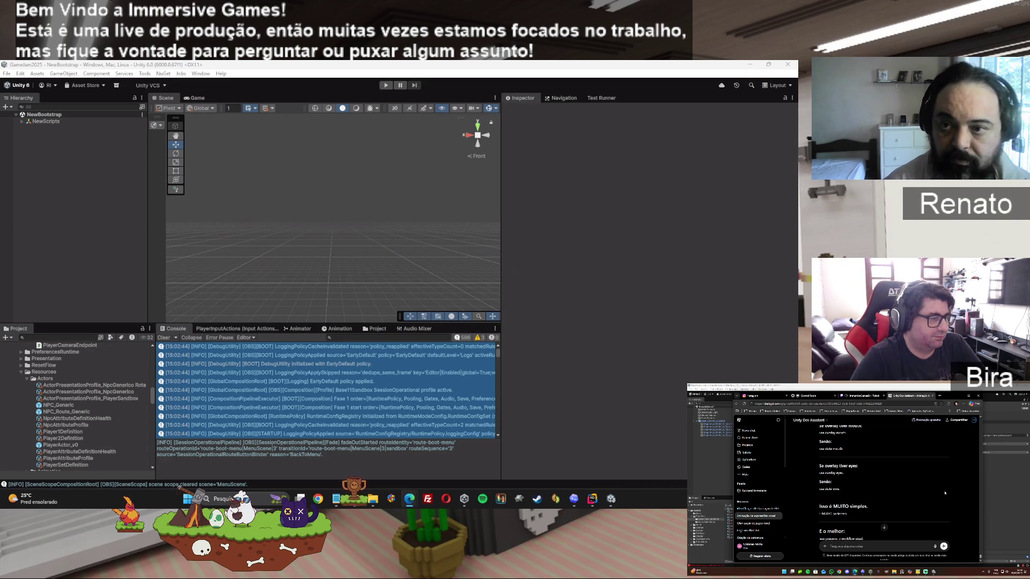
scroll(944, 493, down, 2)
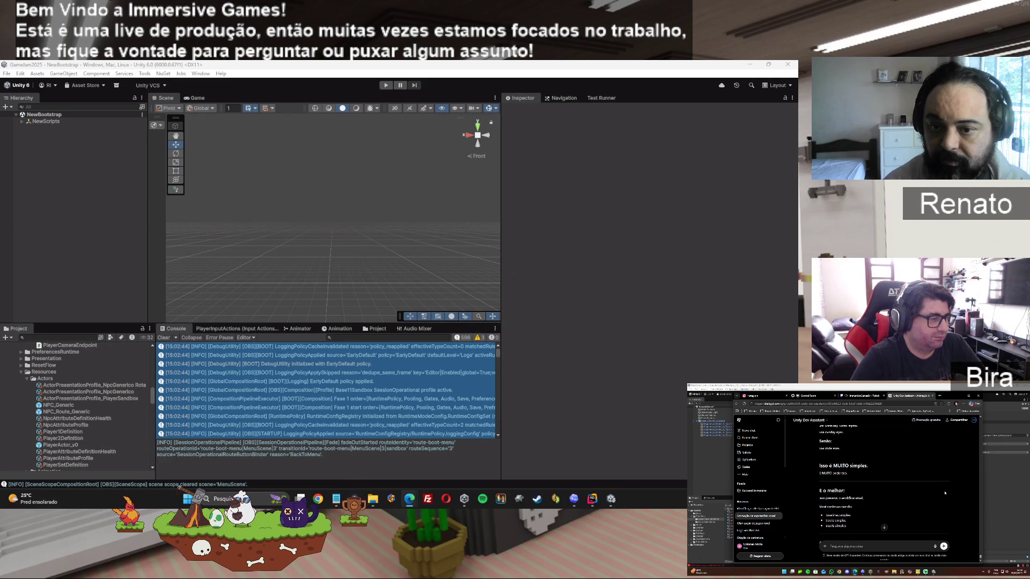
scroll(944, 493, down, 2)
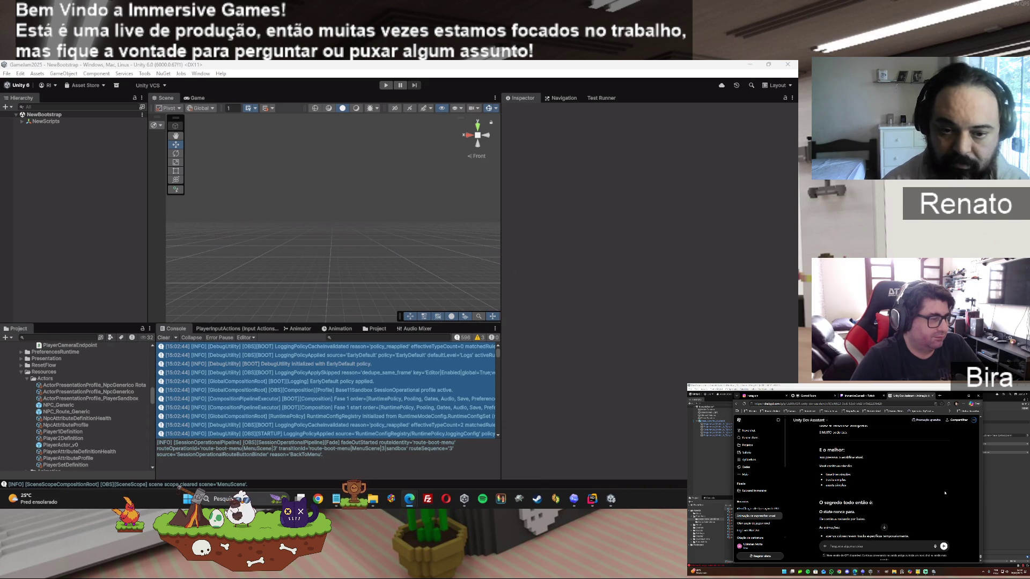
scroll(944, 493, down, 1)
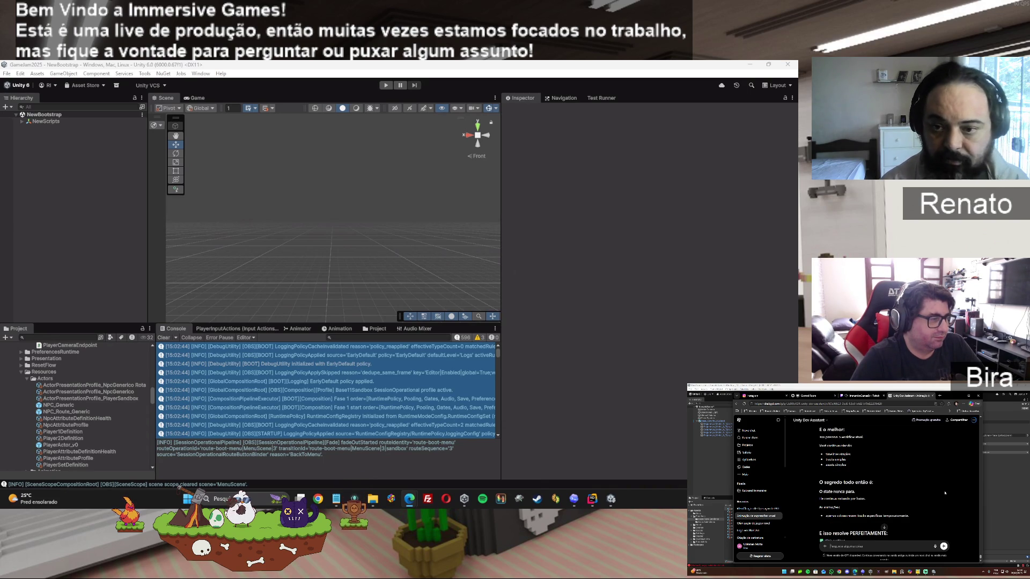
scroll(944, 492, down, 1)
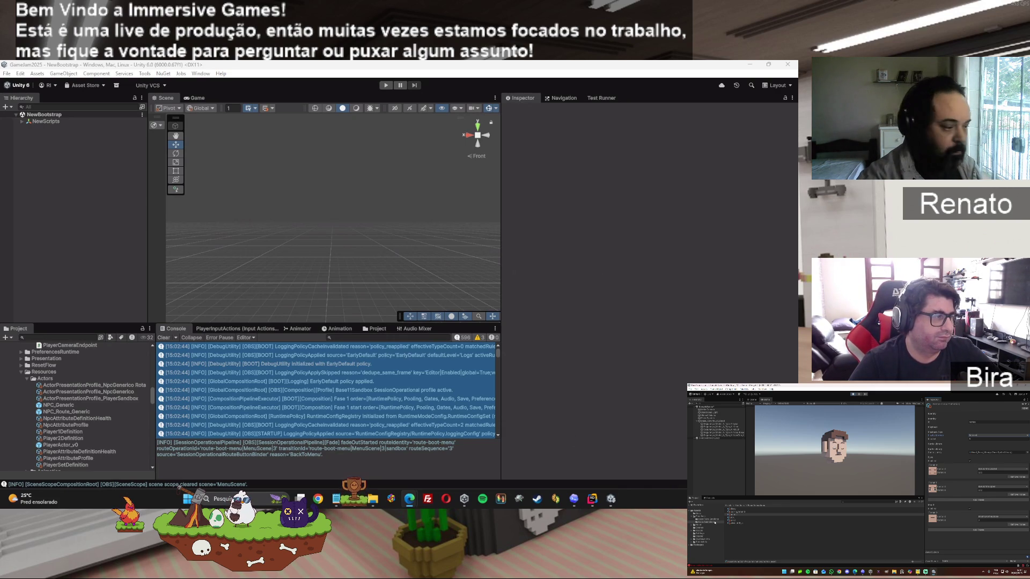
scroll(427, 388, down, 3)
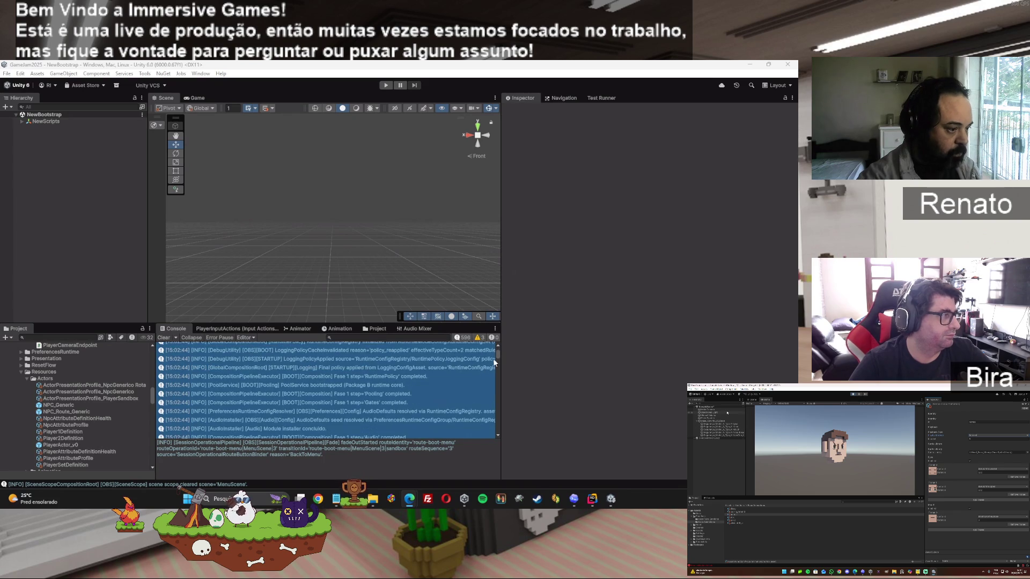
scroll(495, 362, up, 3)
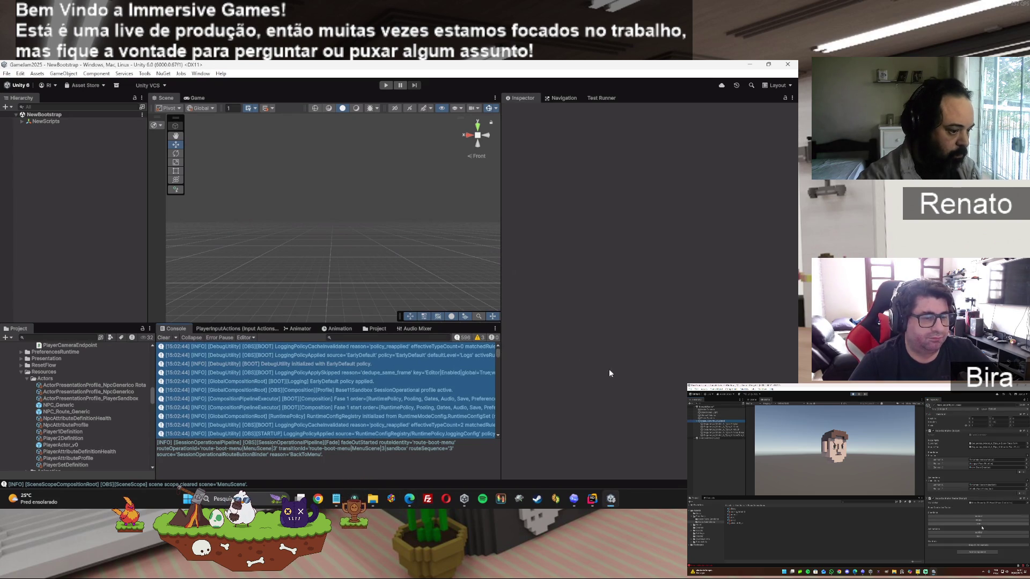
key(alt+Tab)
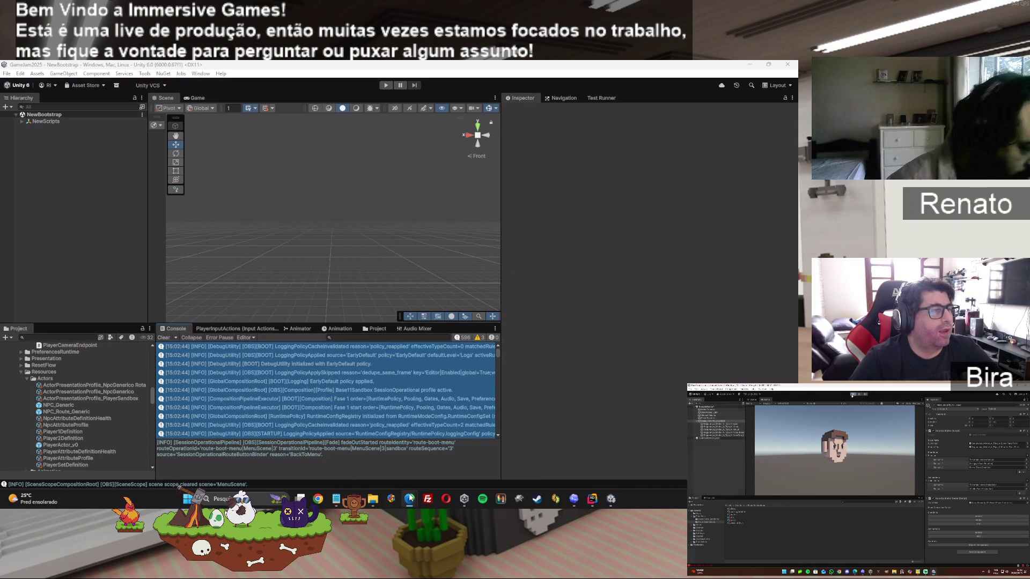
mouse_move(410, 498)
click(410, 471)
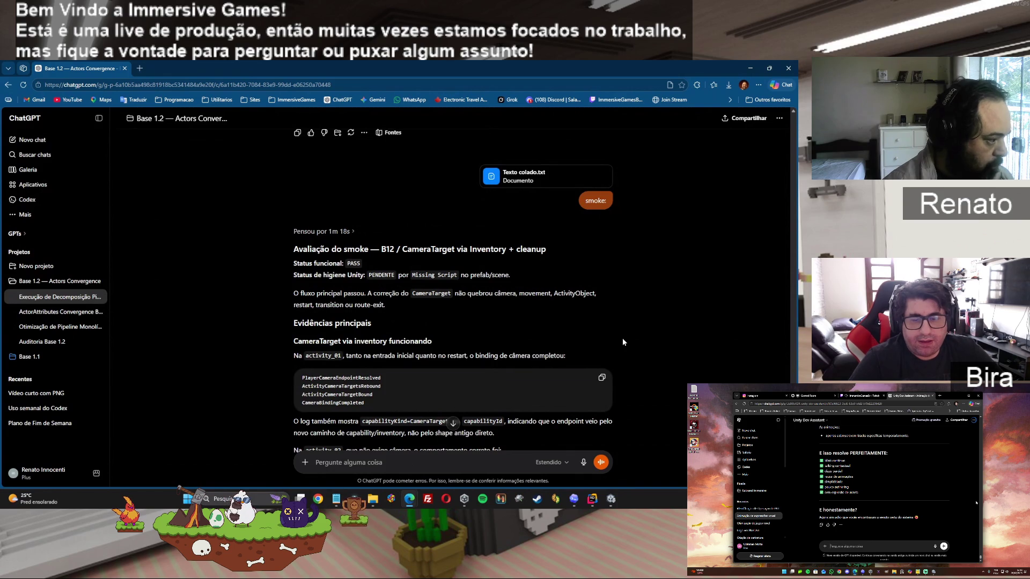
- Read the smoke-test review down to the Próximo ajuste cleanup steps, then return to Unity
scroll(623, 340, down, 1)
scroll(622, 341, down, 4)
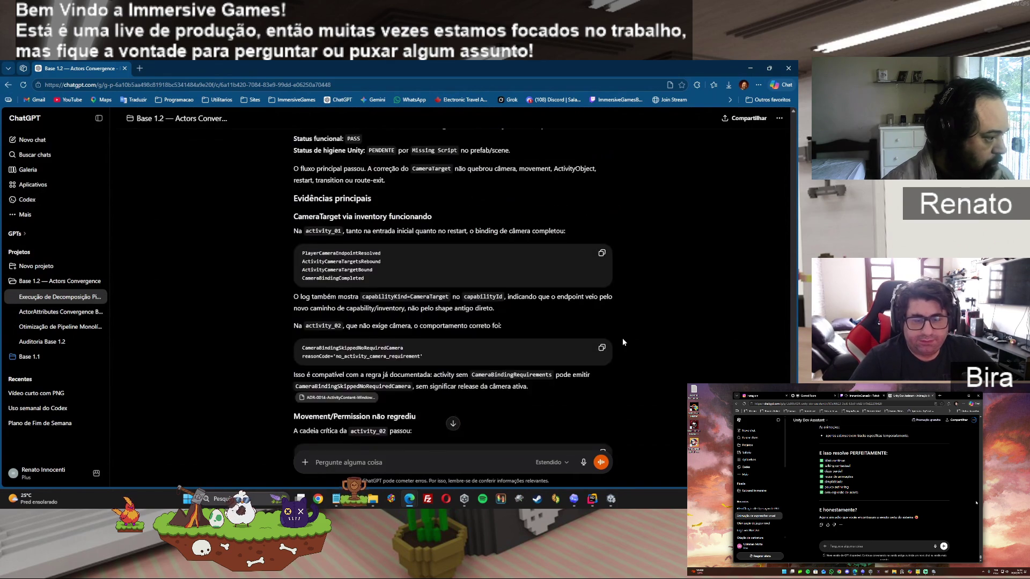
scroll(622, 341, down, 1)
scroll(623, 341, down, 3)
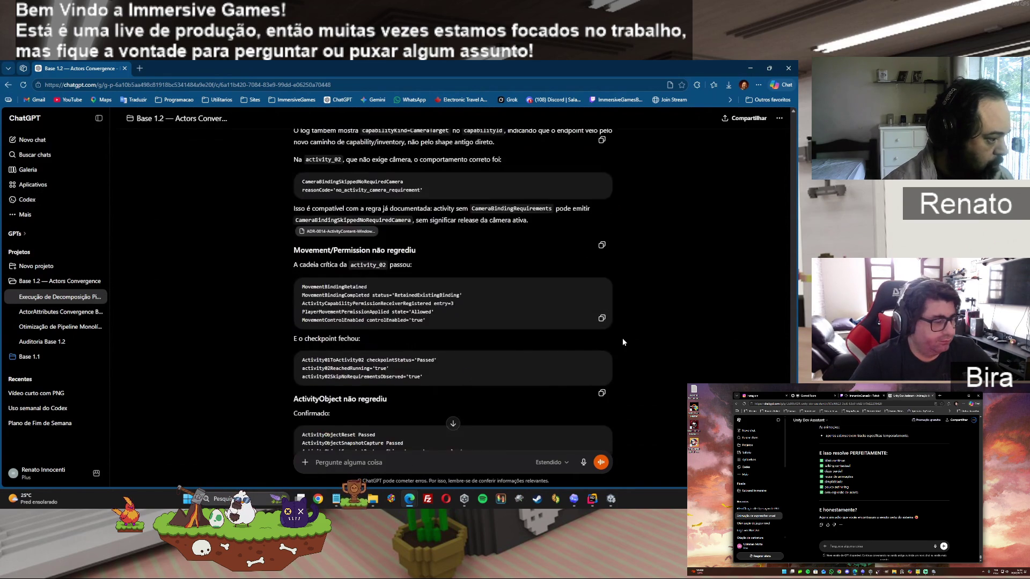
scroll(623, 341, down, 3)
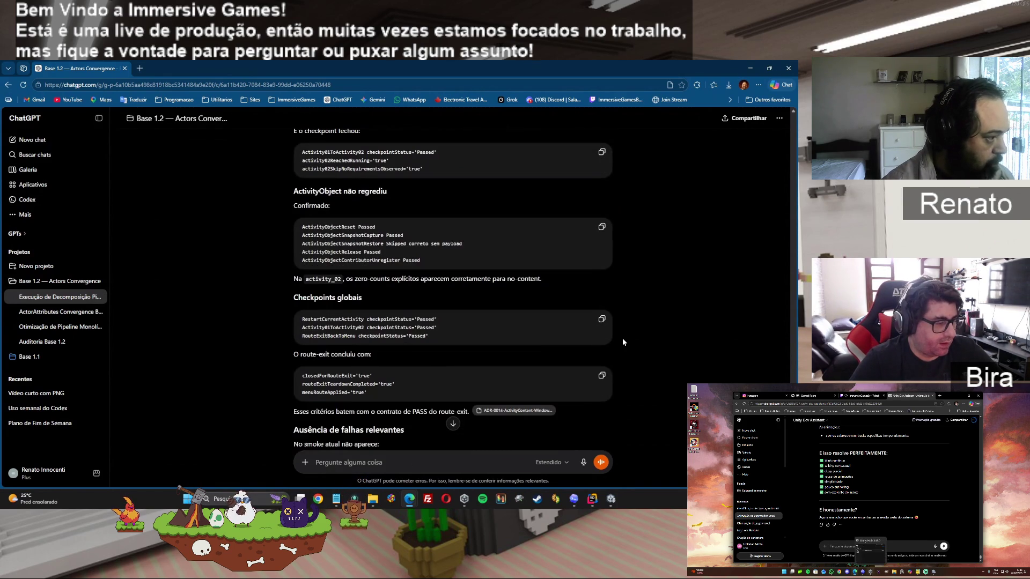
scroll(622, 342, down, 7)
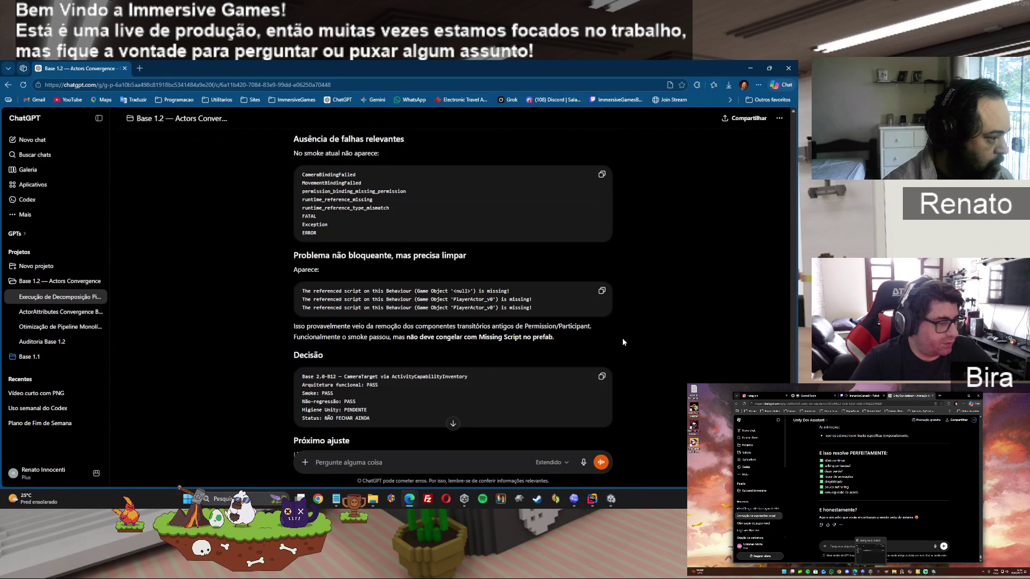
scroll(622, 342, down, 3)
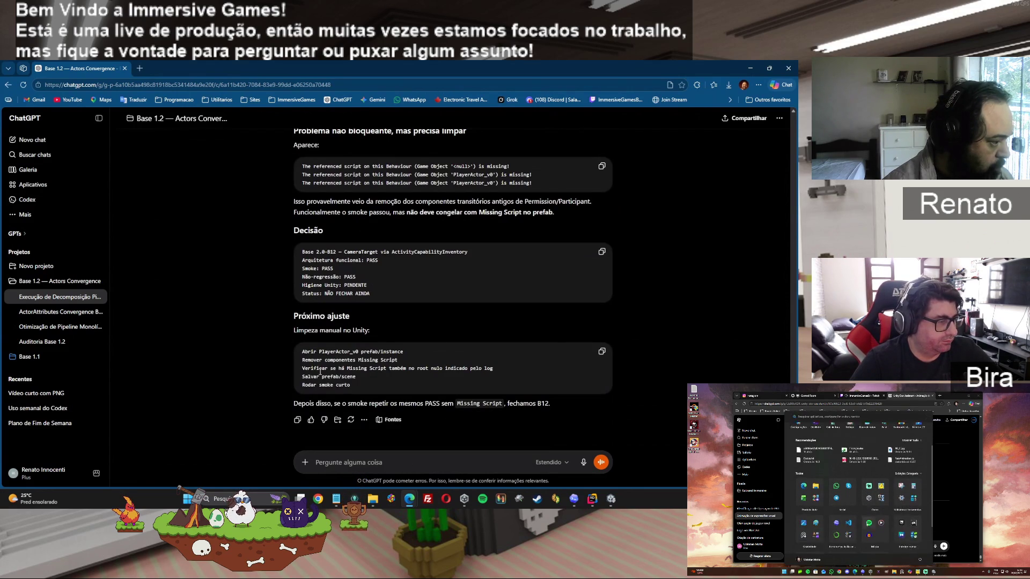
mouse_move(612, 500)
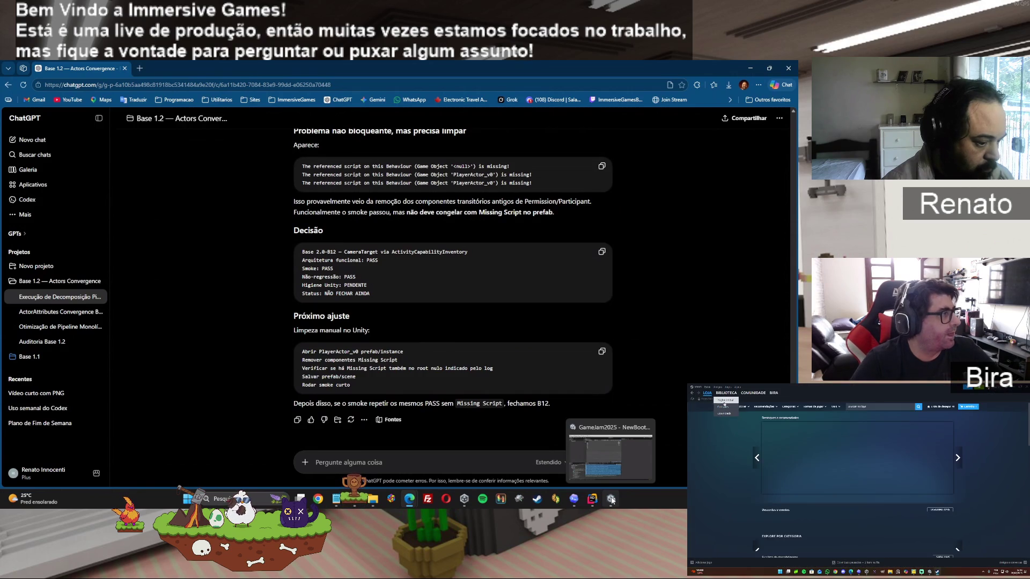
click(611, 499)
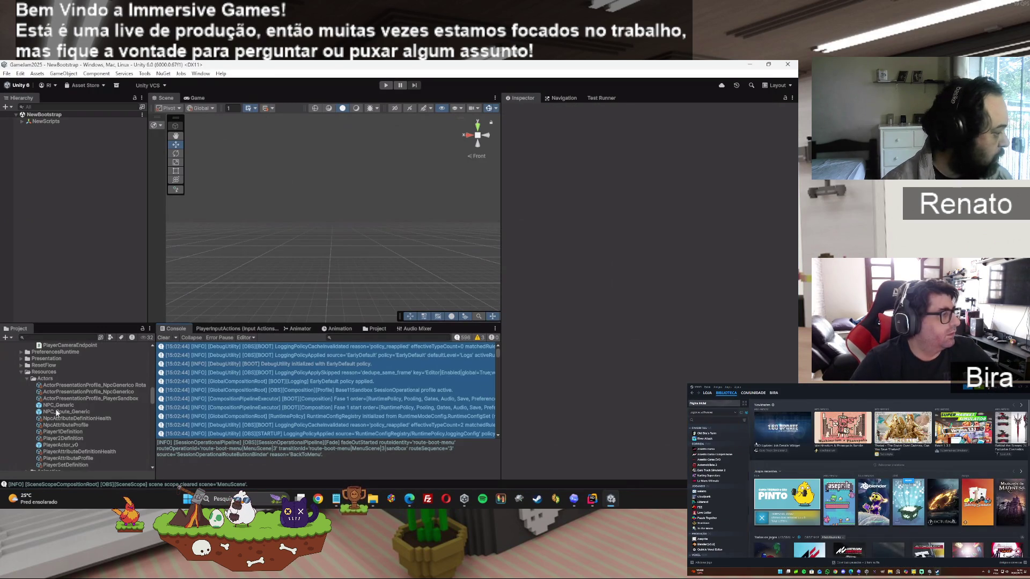
- Remove the Missing (Mono Script) component from PlayerActor_v0, then select its CameraFollowTarget child
click(54, 445)
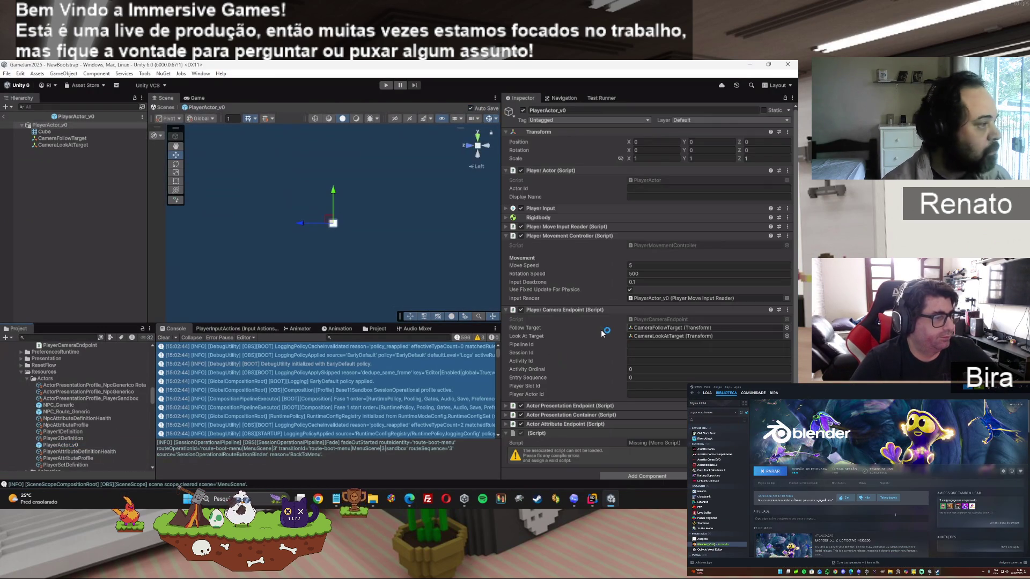
scroll(603, 333, down, 1)
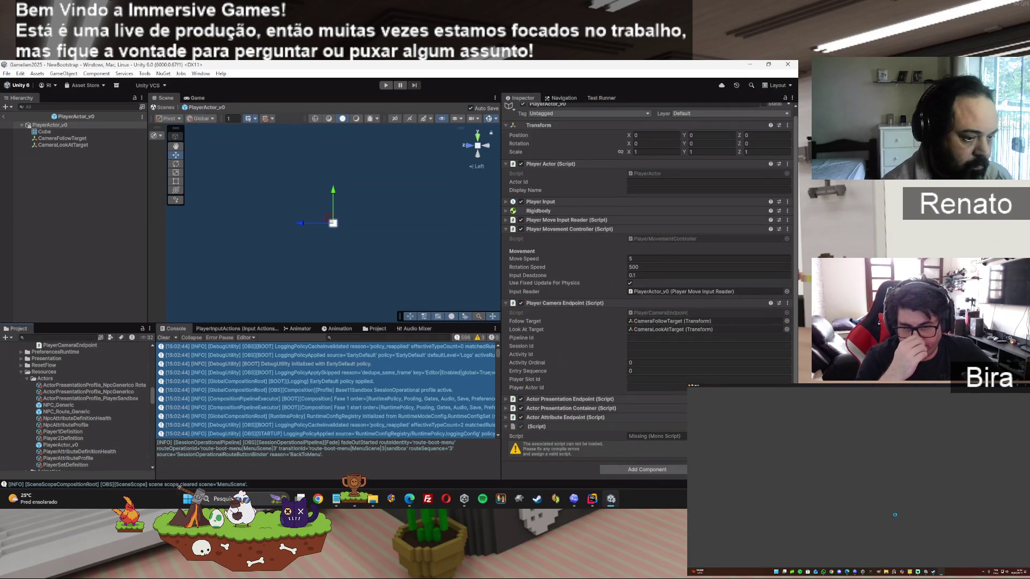
click(787, 426)
click(742, 345)
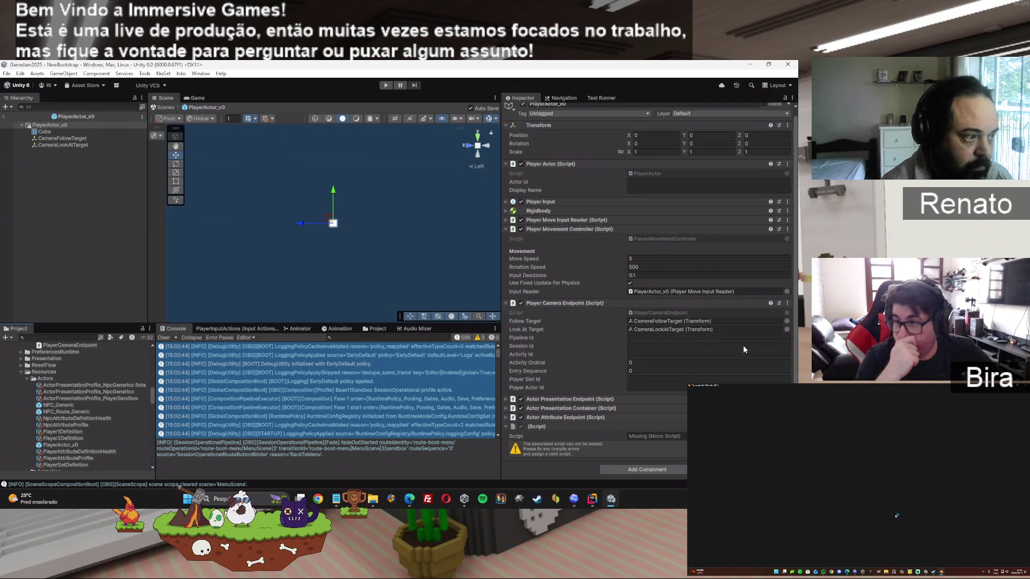
click(60, 138)
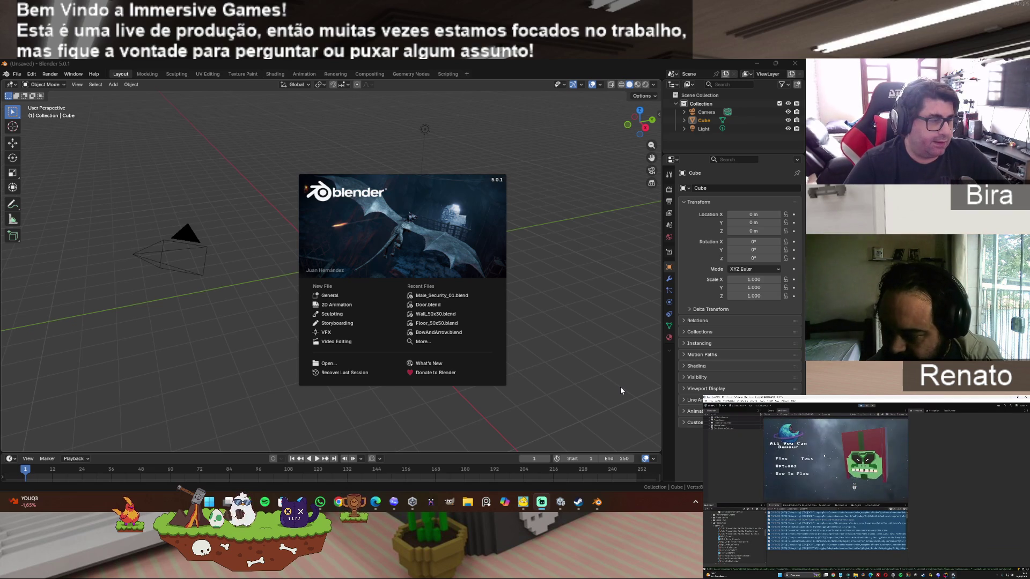
- Dismiss the Blender splash screen to reveal the default cube scene
click(618, 380)
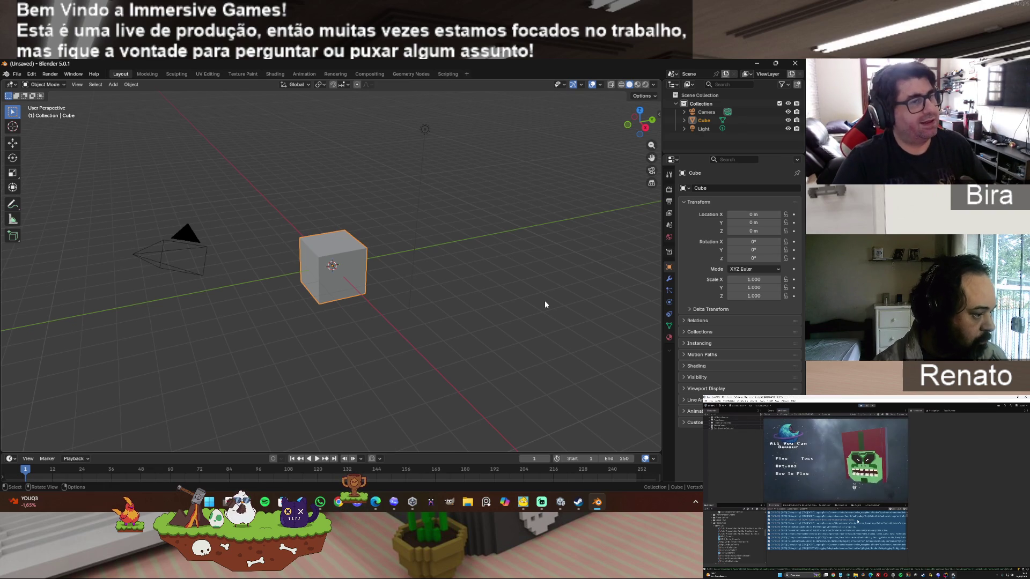
- Open Male_Security_01.blend from the file browser
click(20, 77)
mouse_move(44, 201)
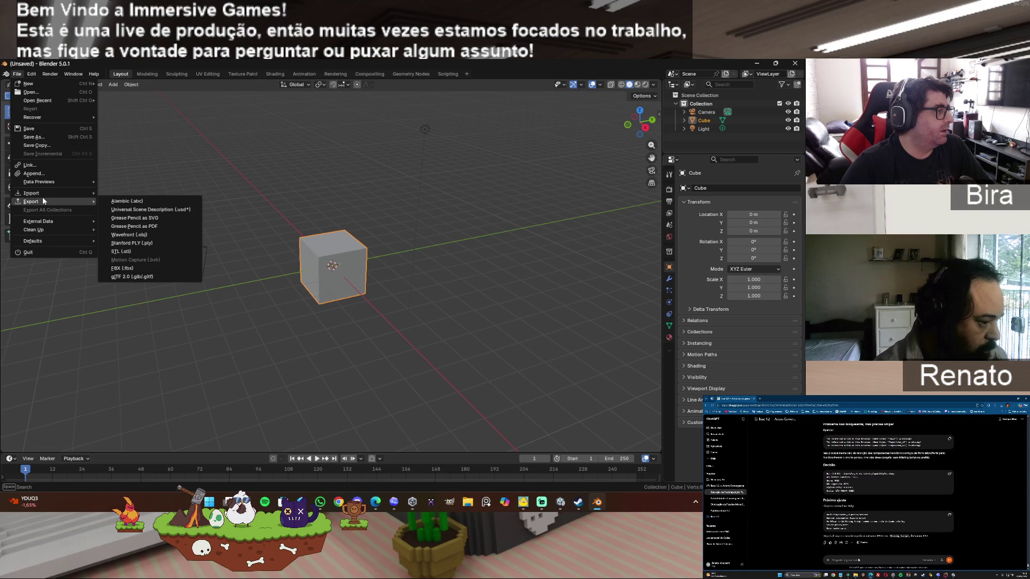
click(30, 92)
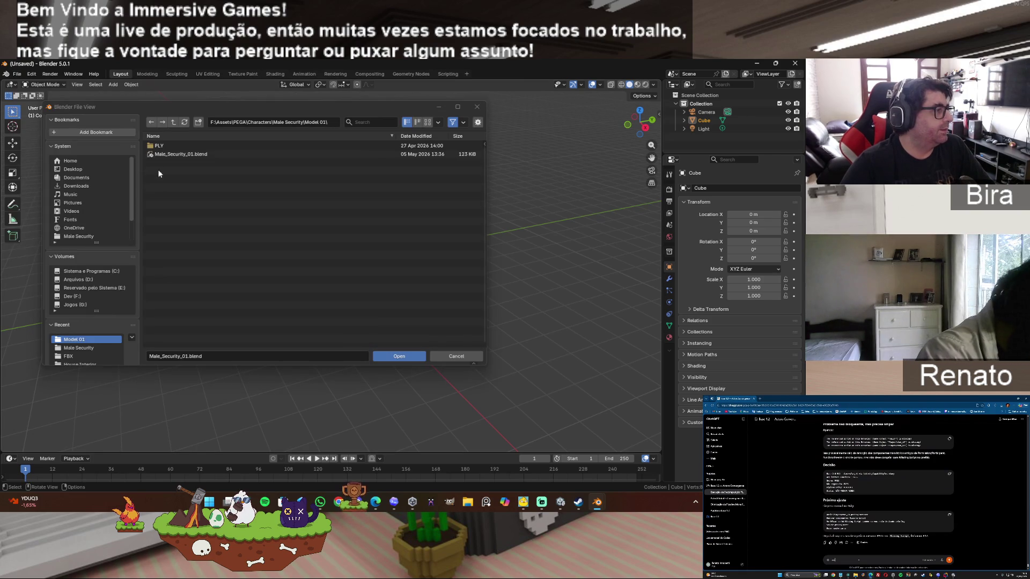
click(180, 155)
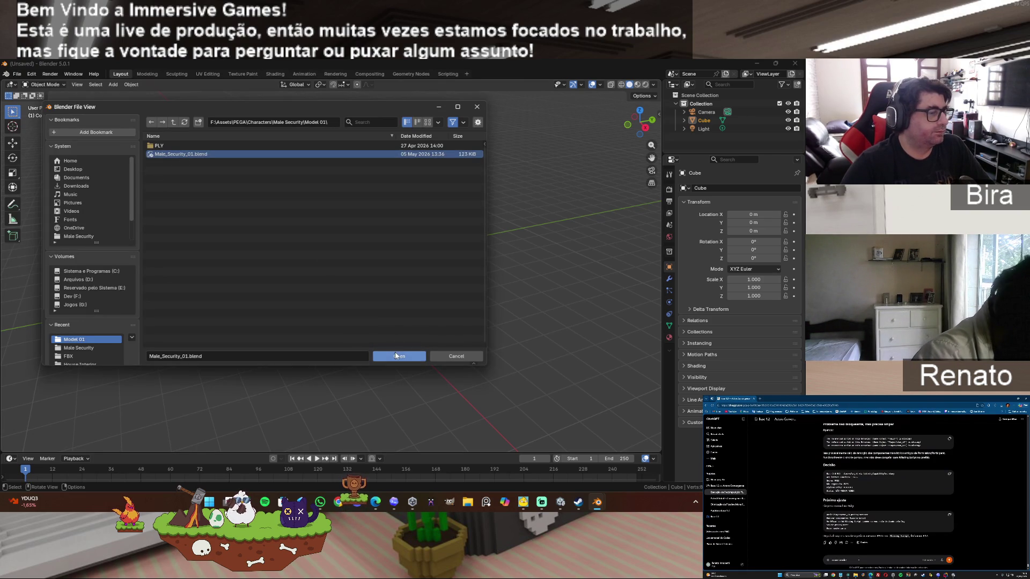
click(396, 356)
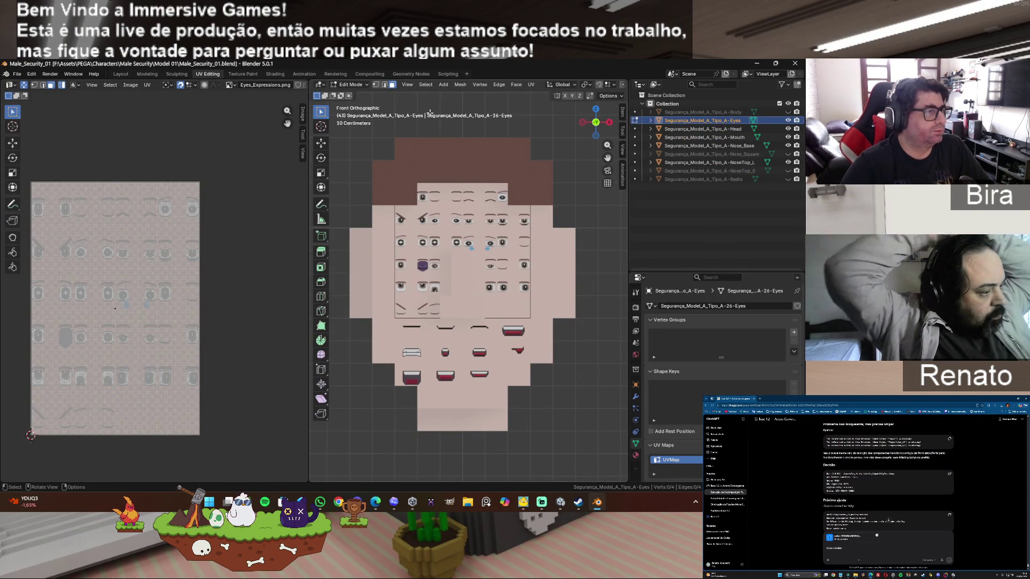
- Bring up the Open file browser again and move up to the parent folder
click(17, 74)
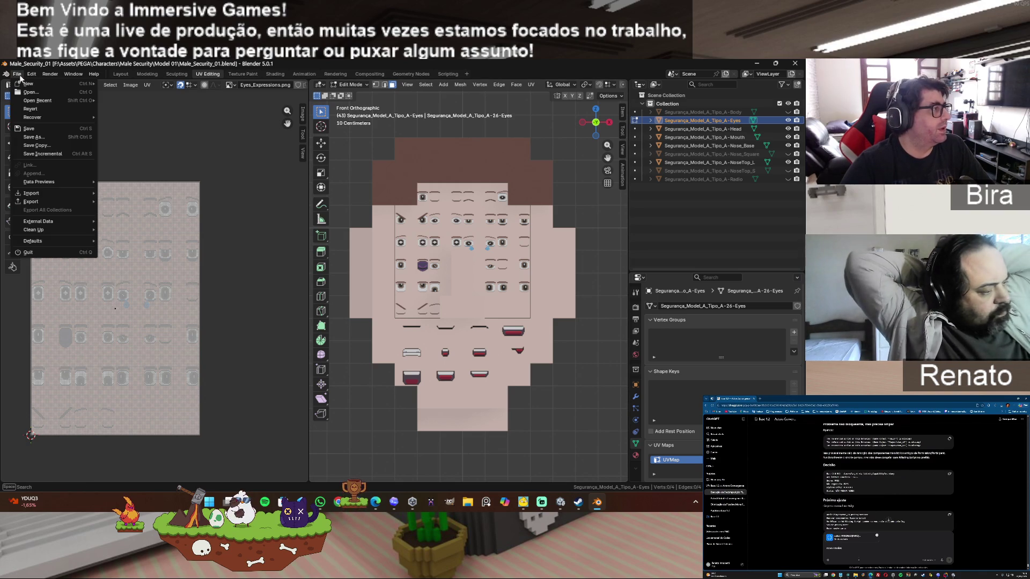
mouse_move(45, 197)
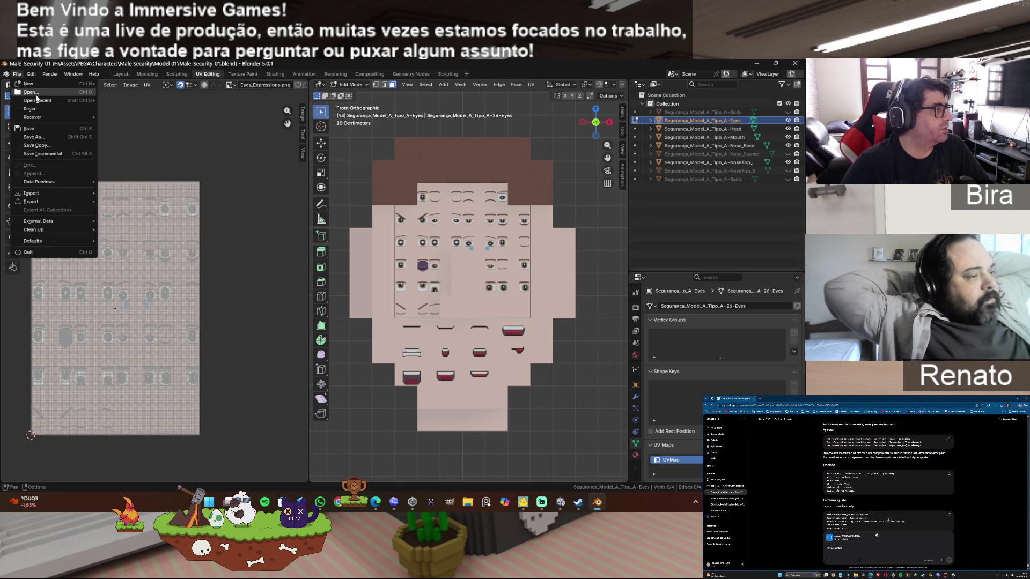
click(36, 92)
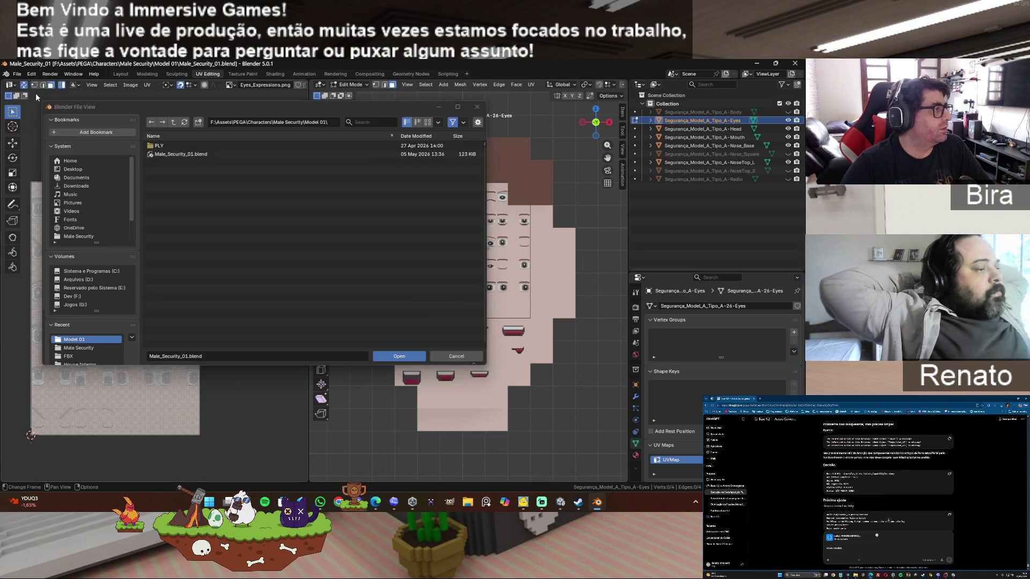
click(172, 124)
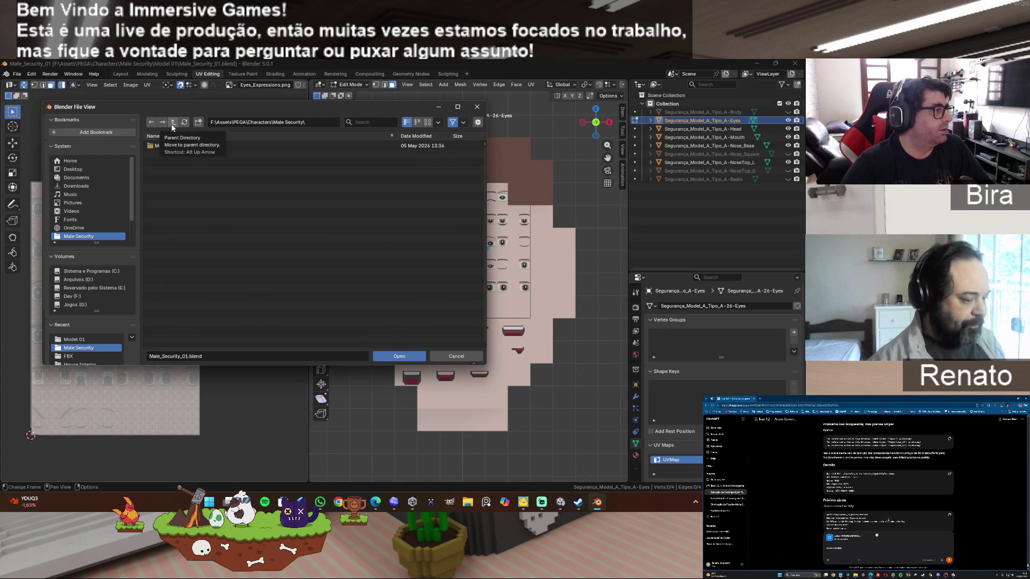
- Go up to the F: drive and browse Assets > RPG Characters > Blend
click(172, 124)
click(172, 124)
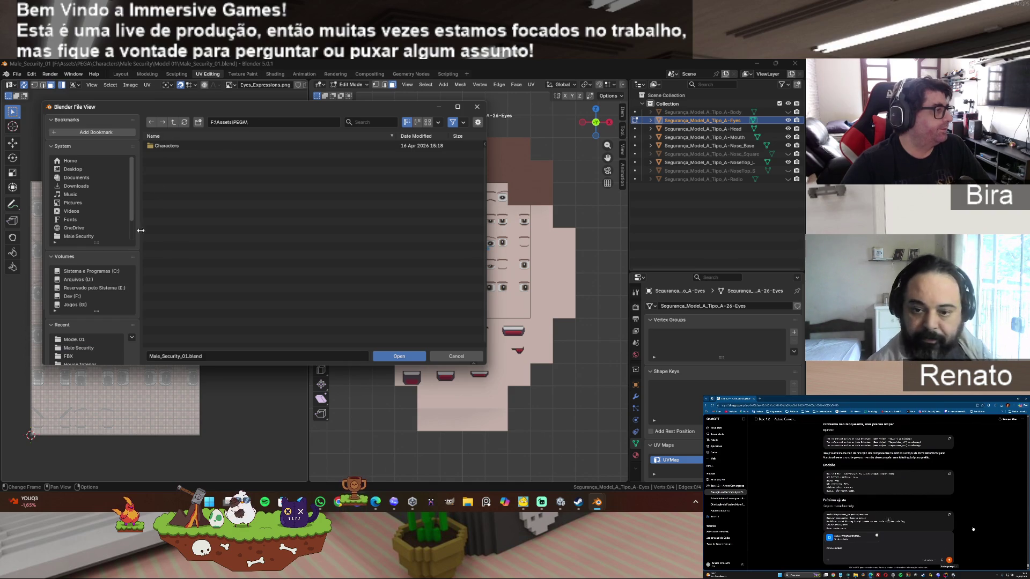
click(83, 297)
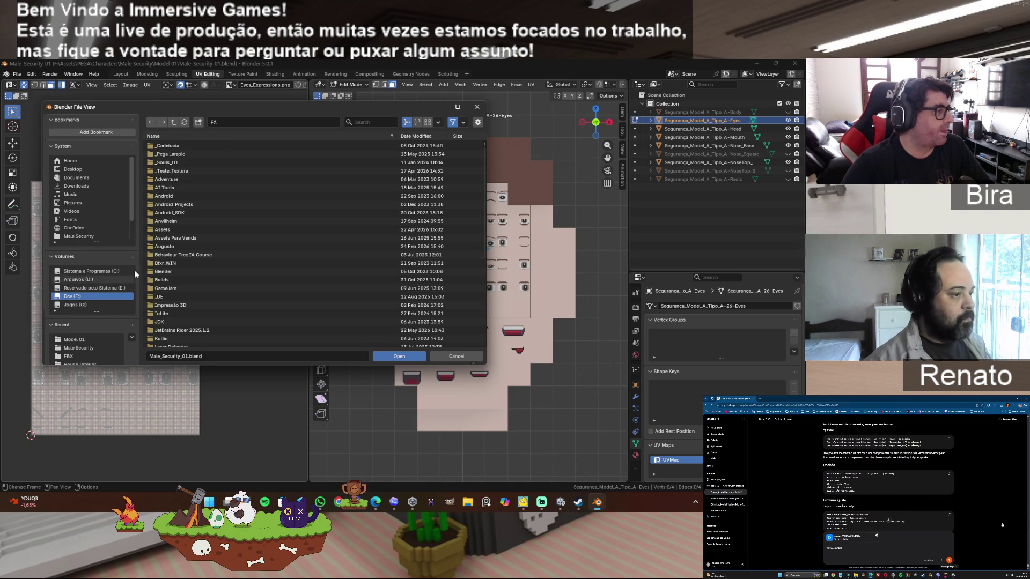
click(186, 232)
click(185, 232)
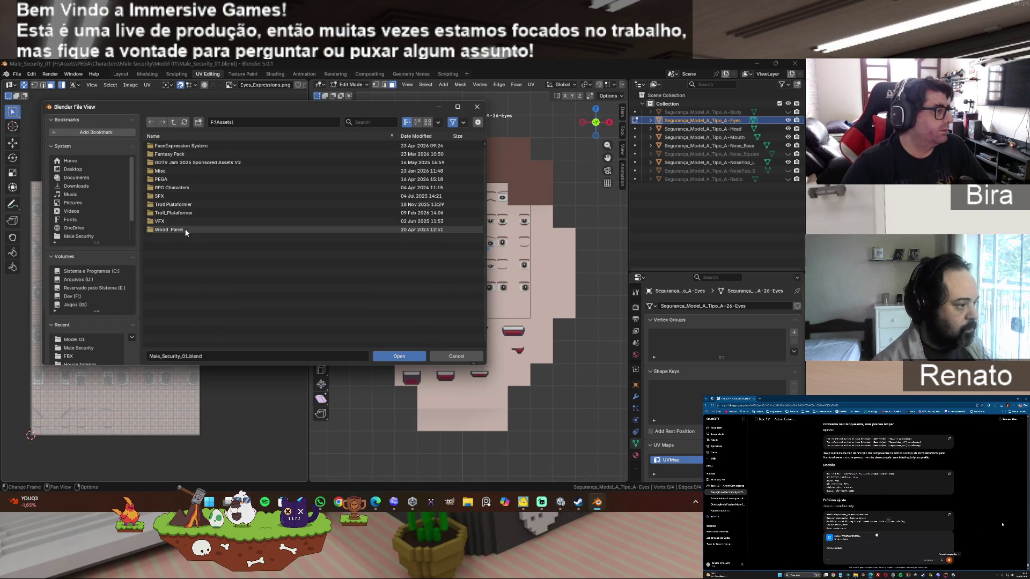
click(196, 189)
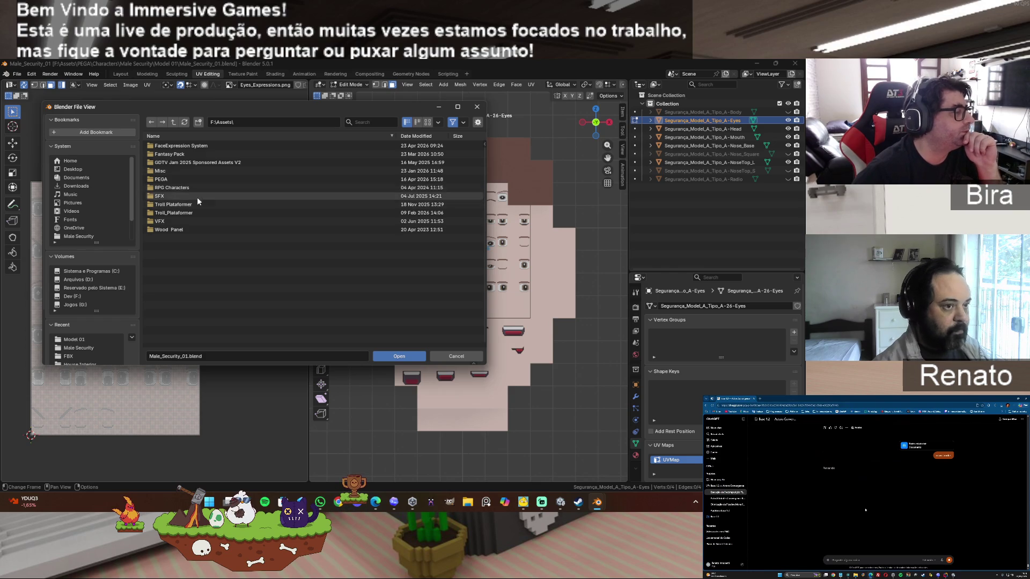
click(198, 188)
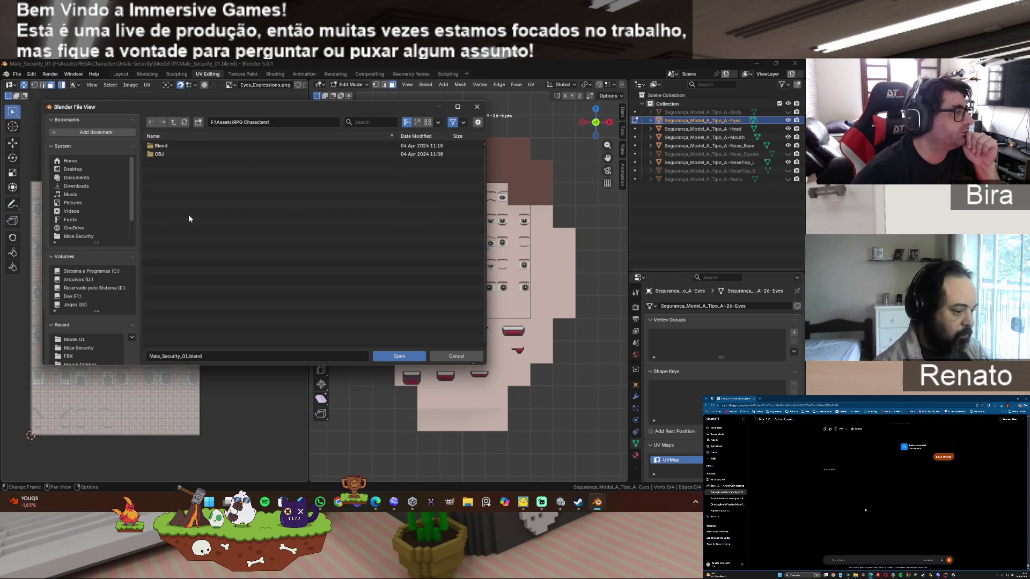
click(171, 145)
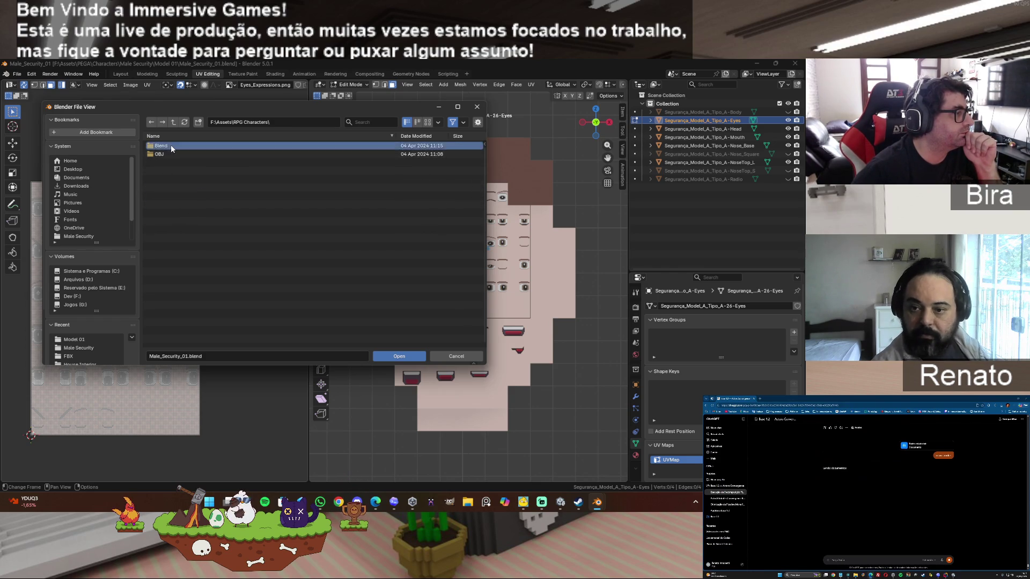
- Back up to Assets and open Fantasy Pack > Knight > Knight.blend
click(173, 121)
click(173, 121)
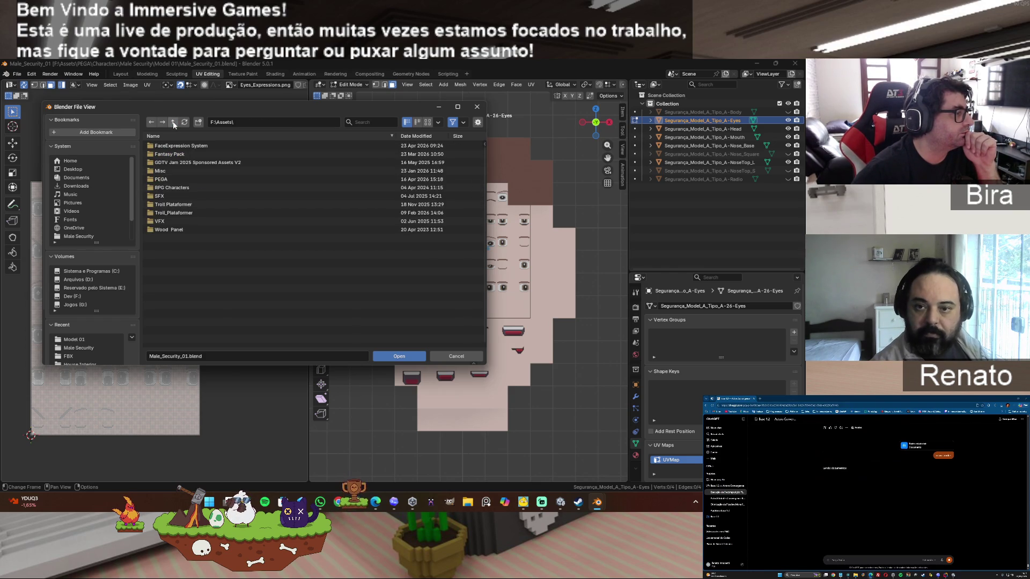
double_click(184, 156)
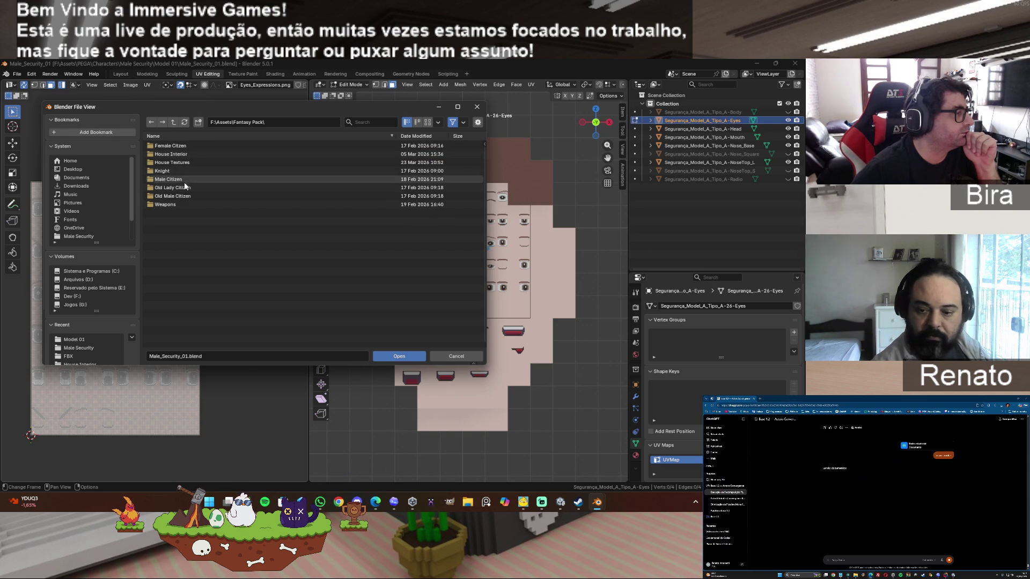
double_click(169, 169)
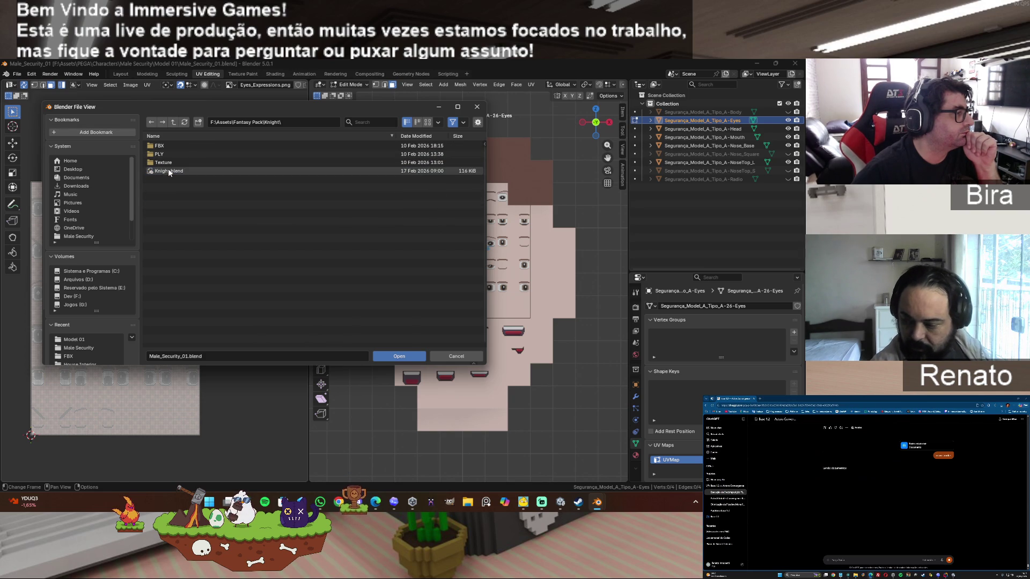
double_click(166, 170)
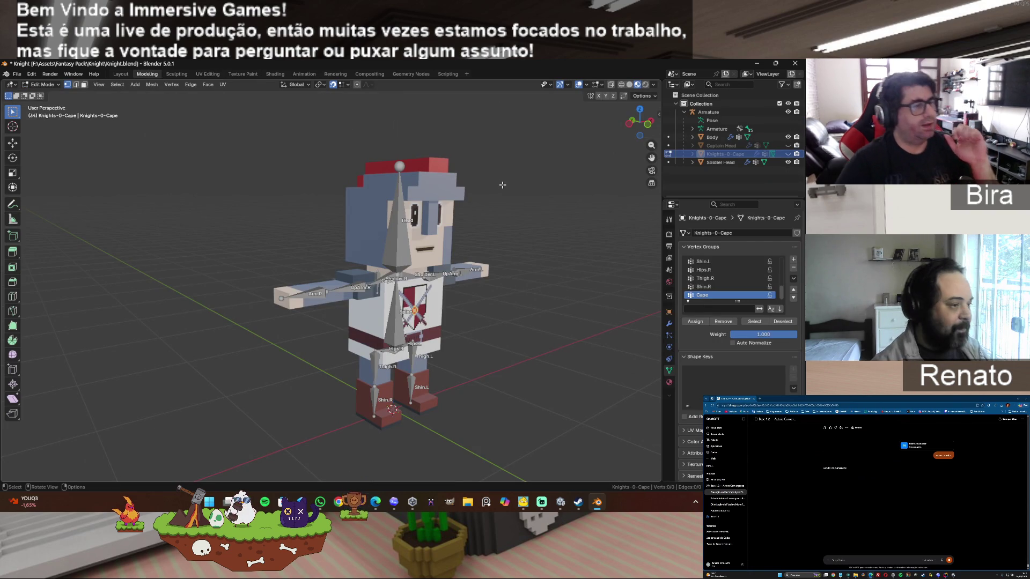
- Examine the Soldier Head mesh up close in Edit Mode, then hide the knight's collection
key(Tab)
click(460, 192)
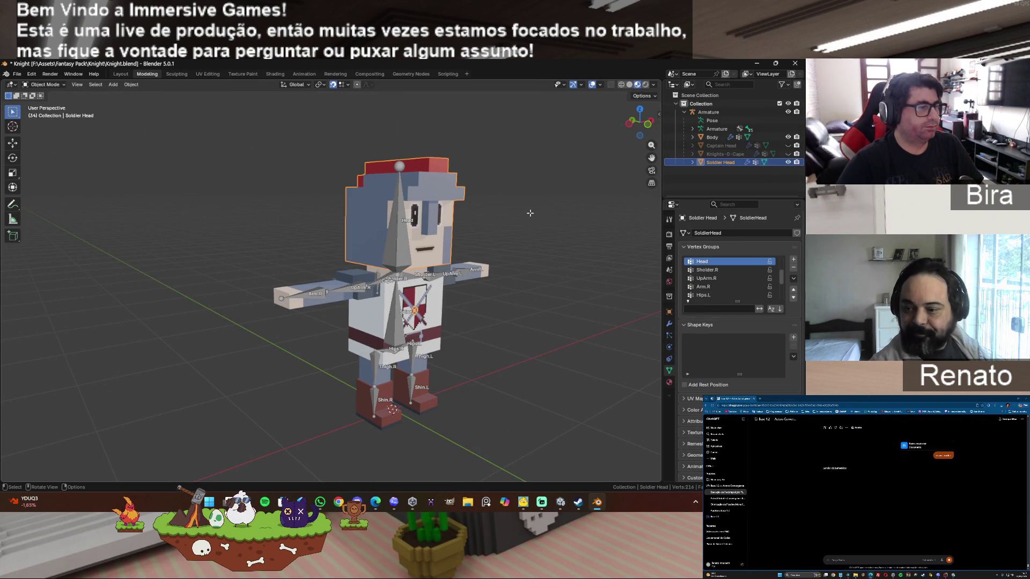
key(Tab)
scroll(421, 133, up, 2)
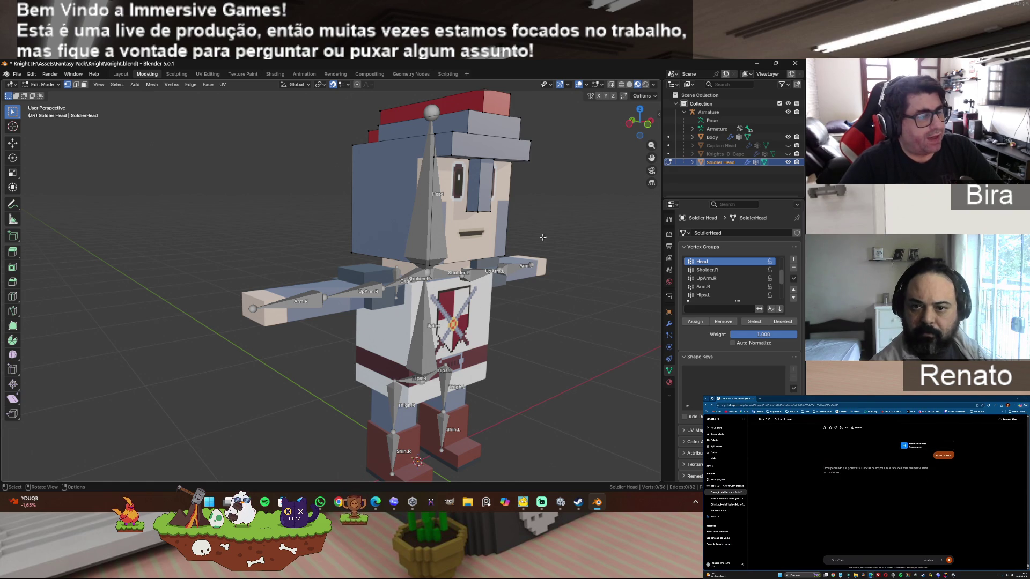
drag(647, 128, 630, 131)
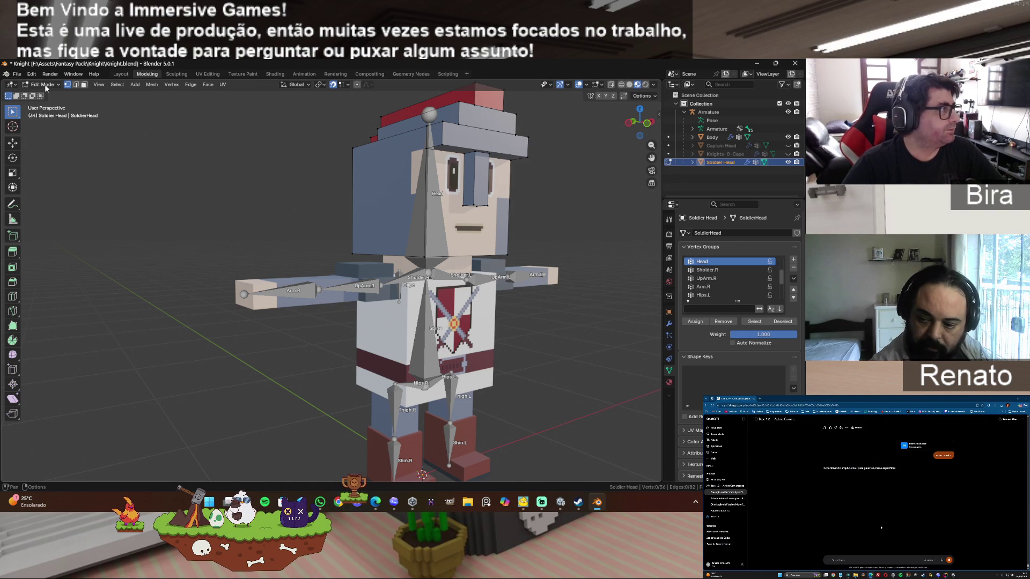
click(788, 103)
- Import Knights-0-Cape.ply through Knights-30.ply from the PLY folder as separate meshes
click(16, 74)
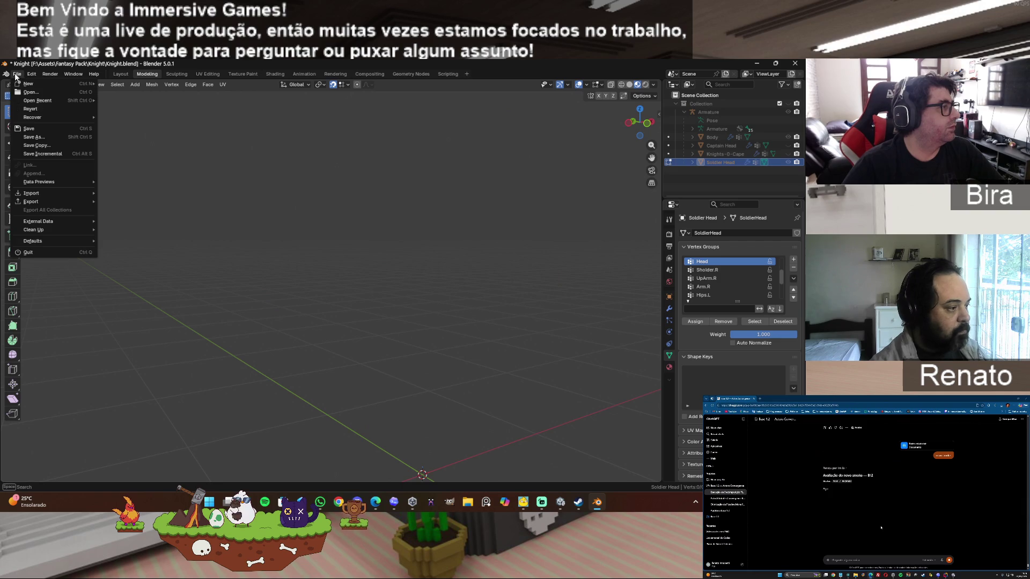
mouse_move(42, 196)
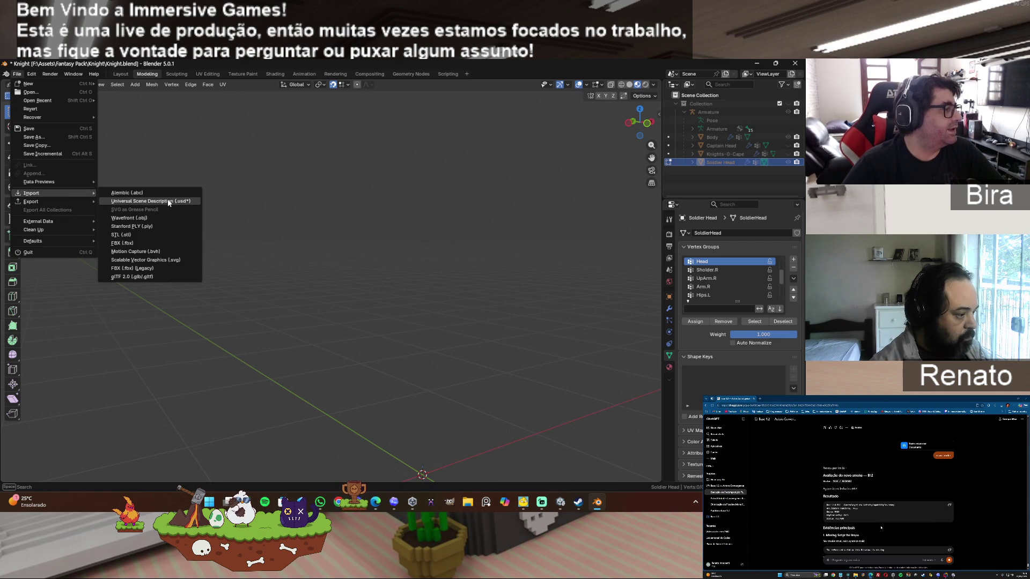
click(156, 226)
double_click(164, 154)
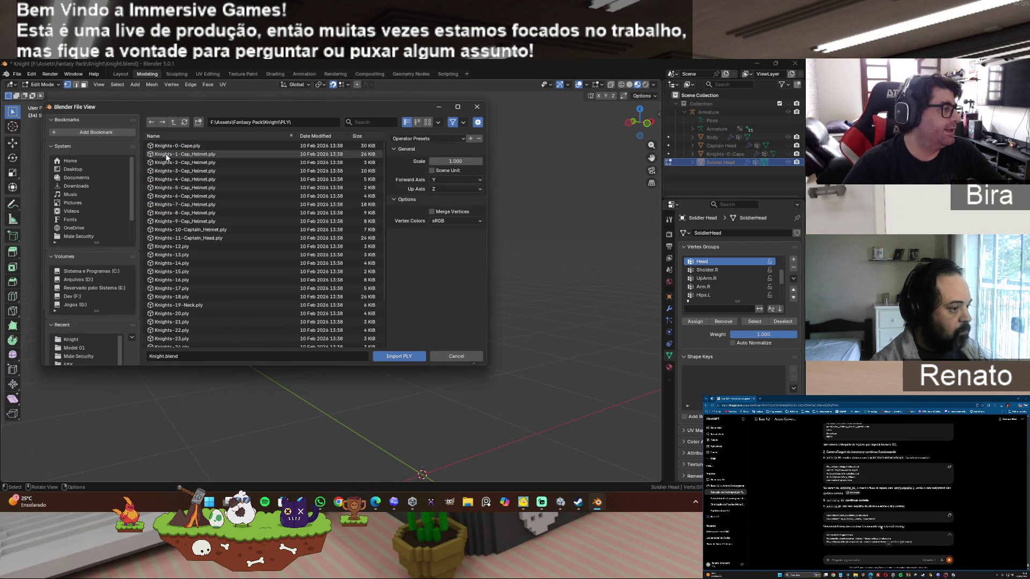
click(169, 147)
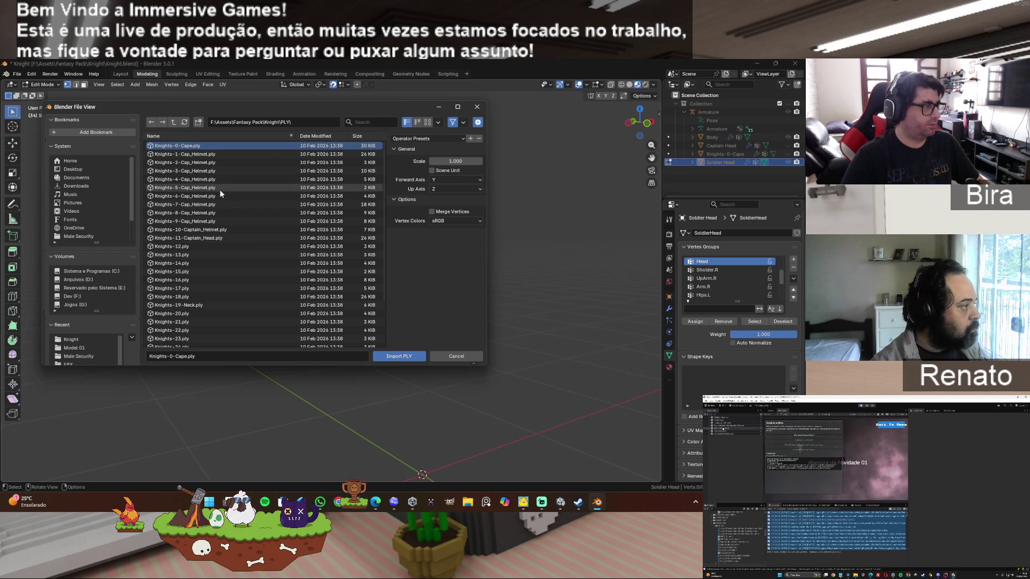
scroll(276, 271, down, 3)
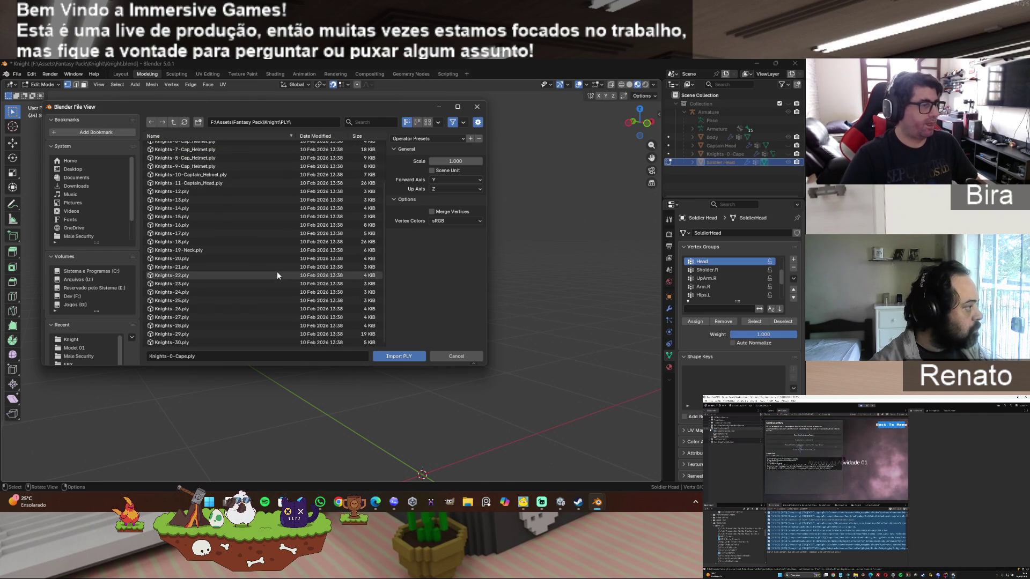
shift+click(192, 342)
click(399, 356)
click(523, 154)
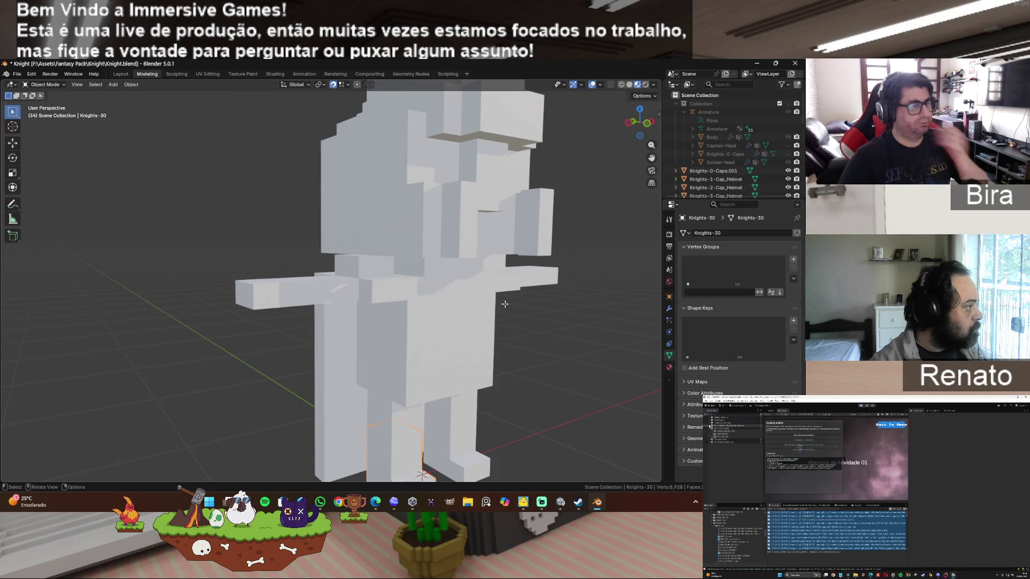
- Inspect the knight in Wireframe and X-ray, switch to Material Preview, then select torso Knights-29
click(622, 83)
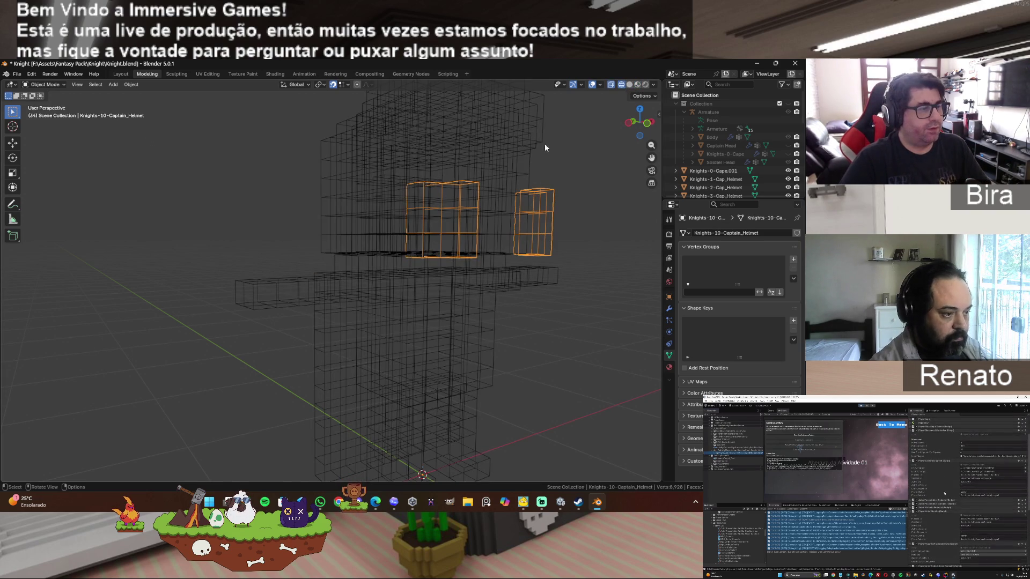
click(630, 84)
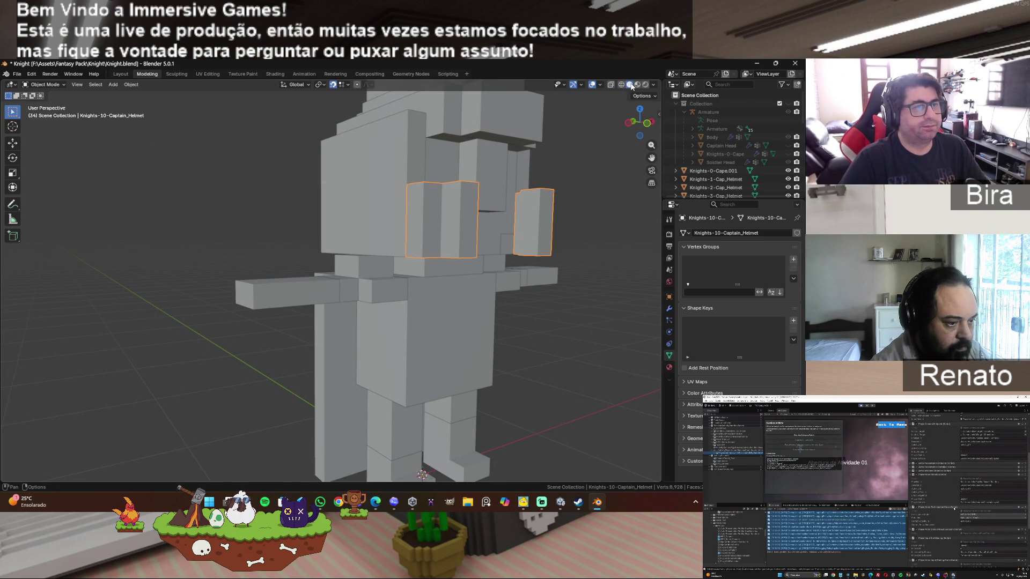
click(621, 84)
click(611, 85)
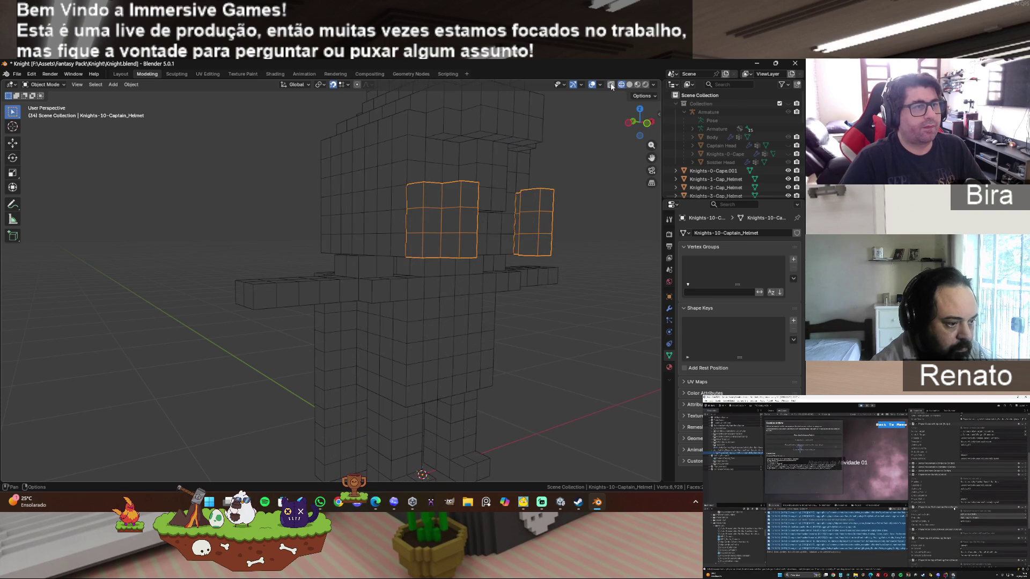
click(629, 84)
click(638, 84)
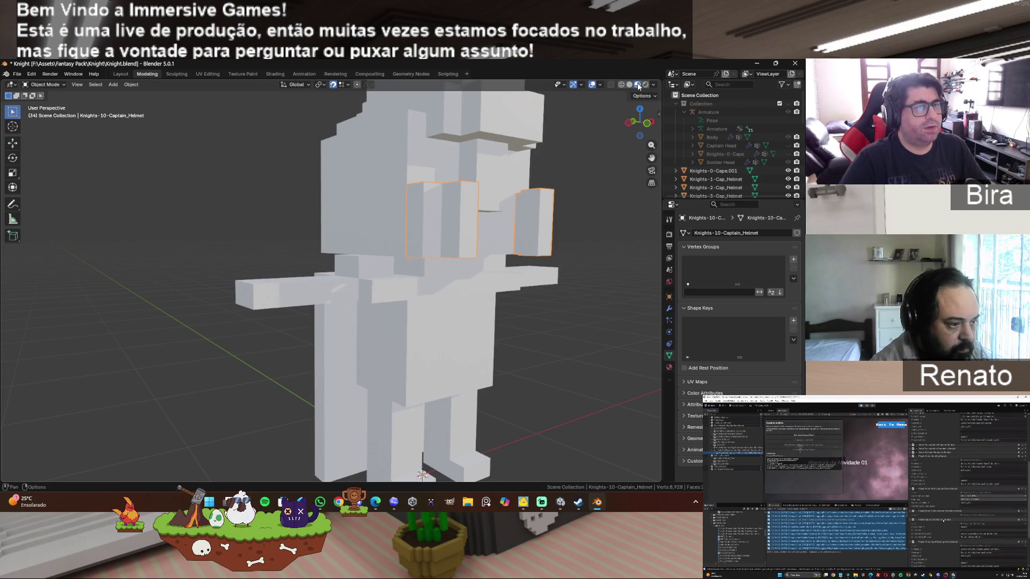
click(509, 197)
click(435, 326)
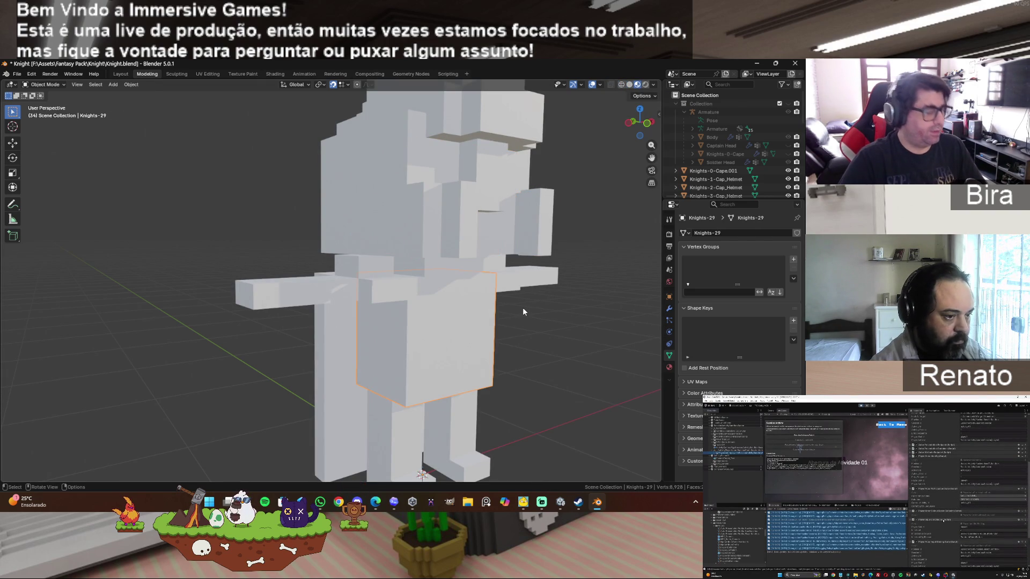
- Merge by distance and limited-dissolve the torso's front face grid into one face
key(Tab)
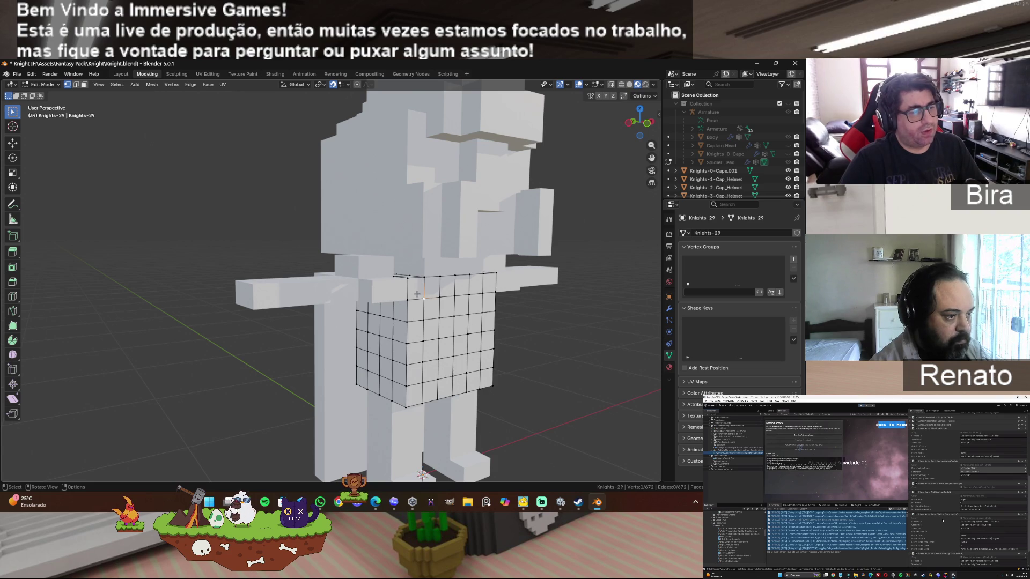
click(85, 85)
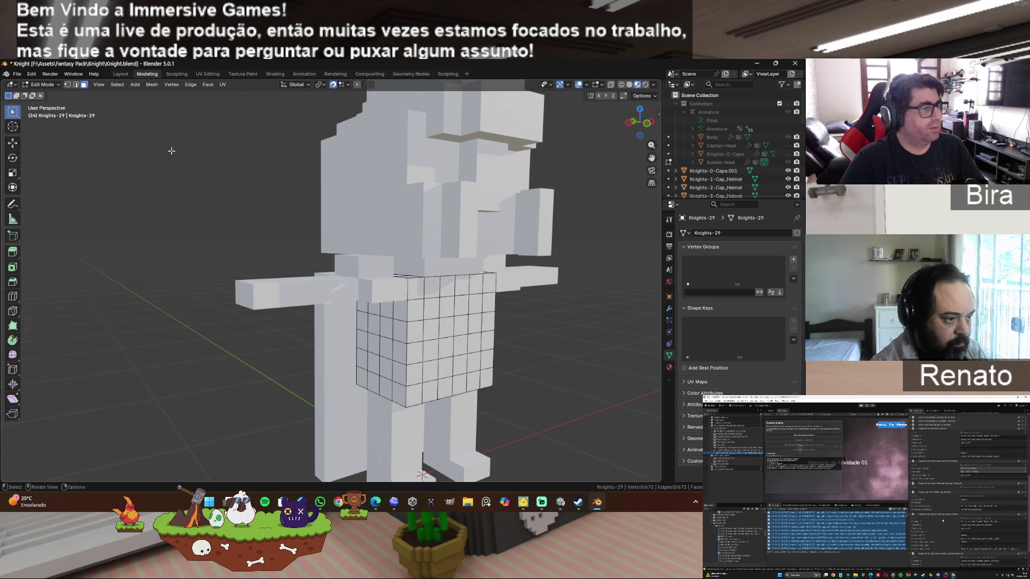
mouse_move(421, 288)
mouse_down()
mouse_move(448, 364)
mouse_move(482, 383)
mouse_up()
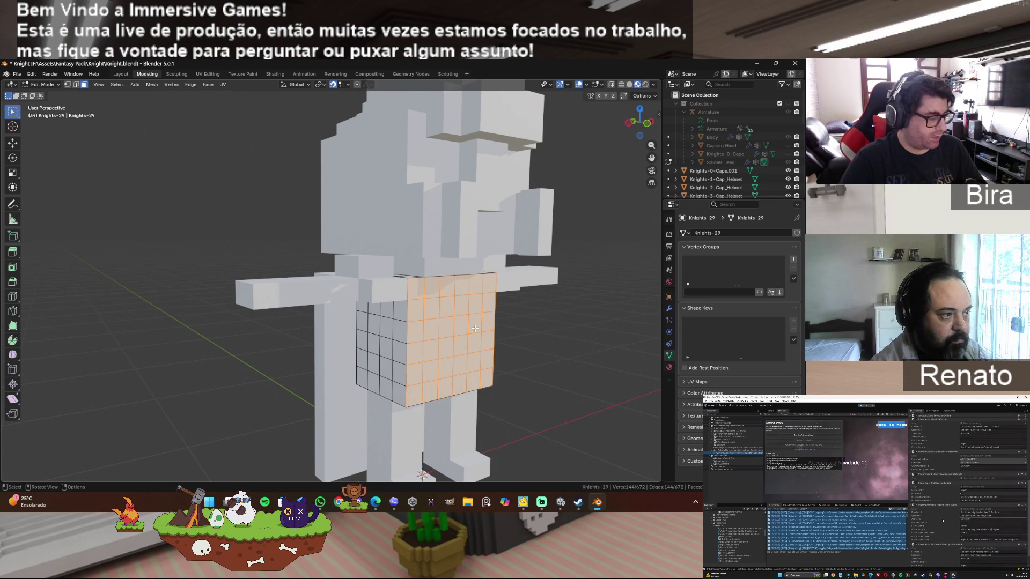
key(m)
click(451, 358)
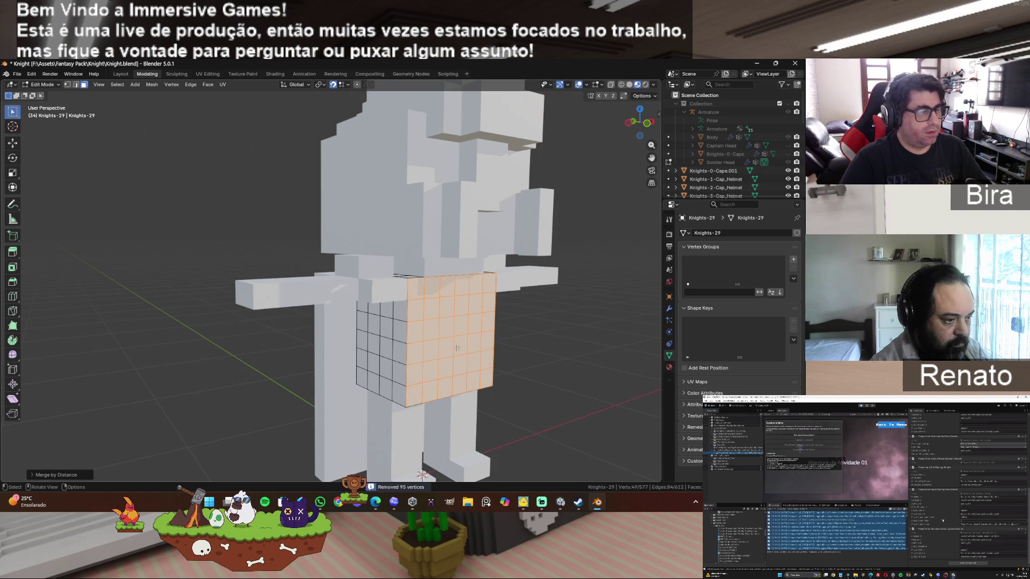
key(x)
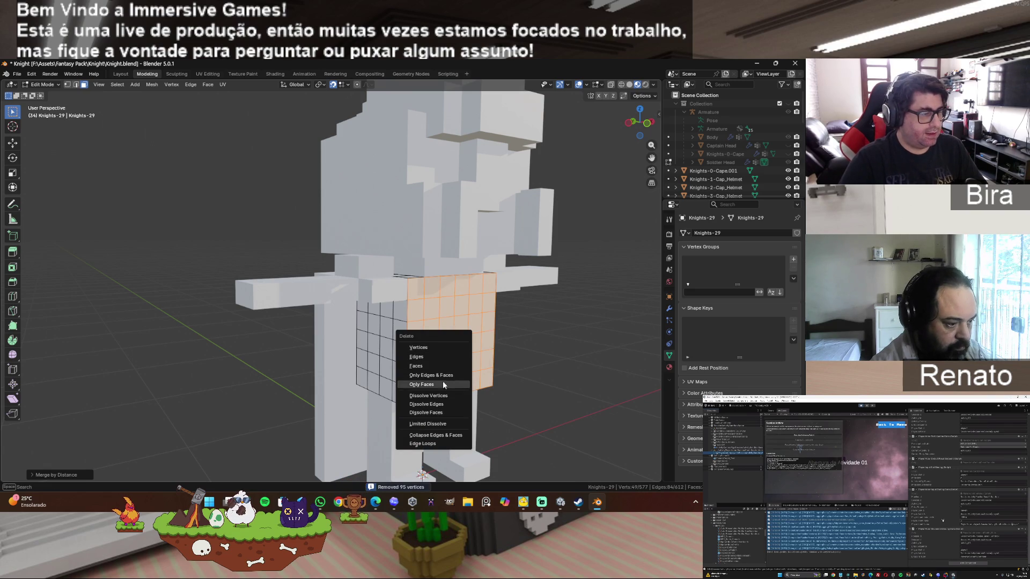
click(437, 424)
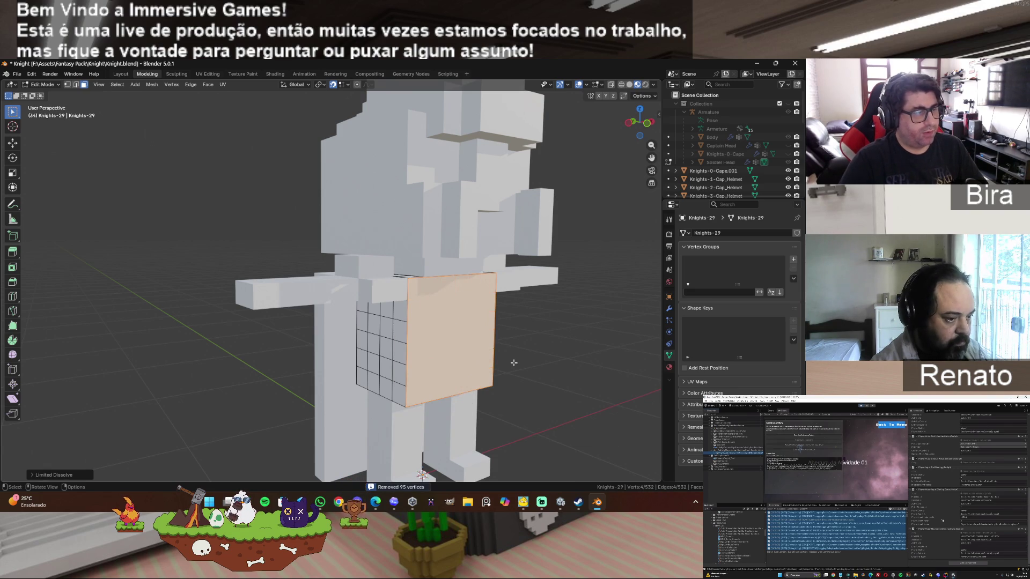
click(514, 362)
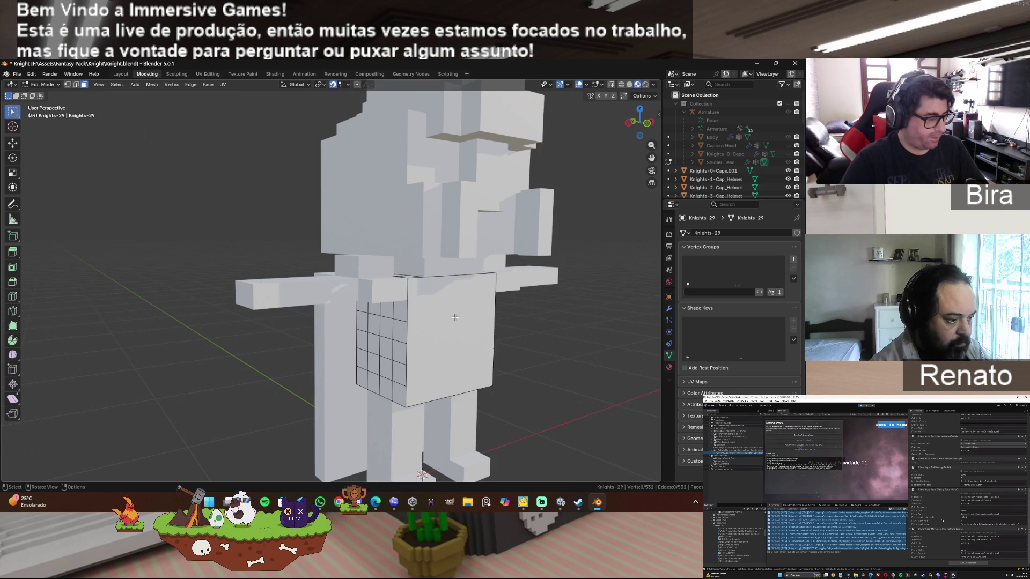
- Test-move the torso's front face with snapping off, cancelling each move
click(454, 317)
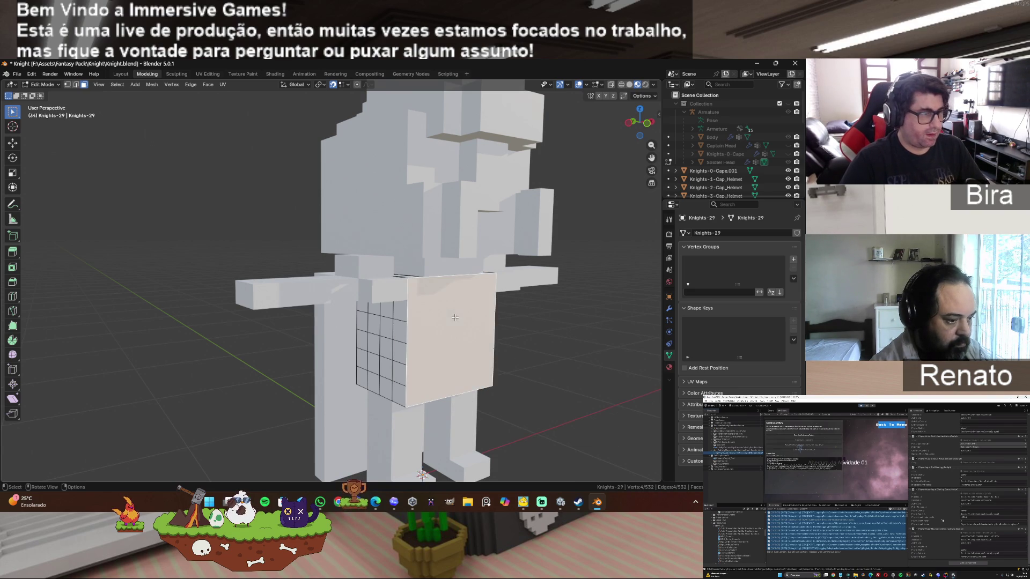
key(g)
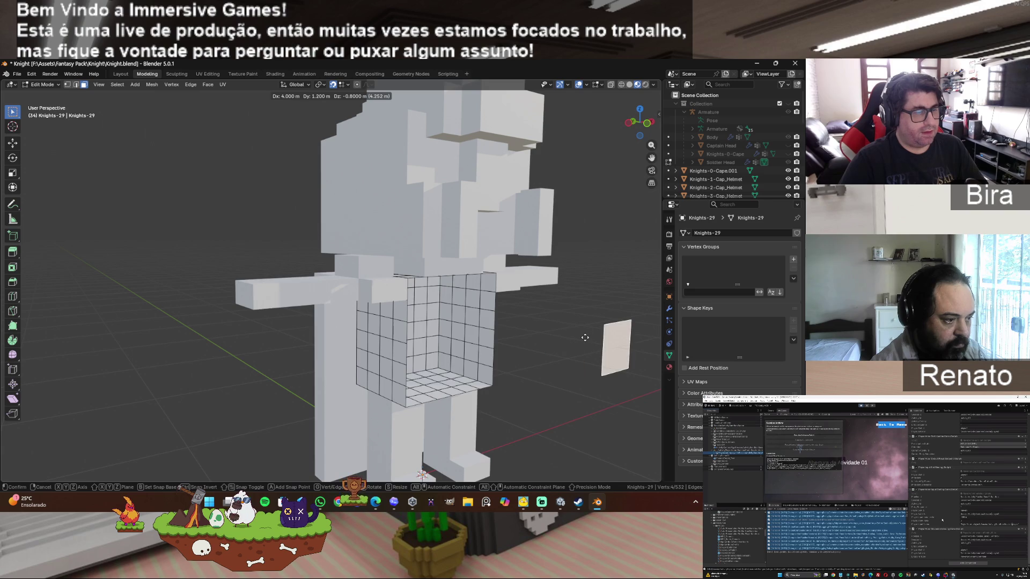
key(Escape)
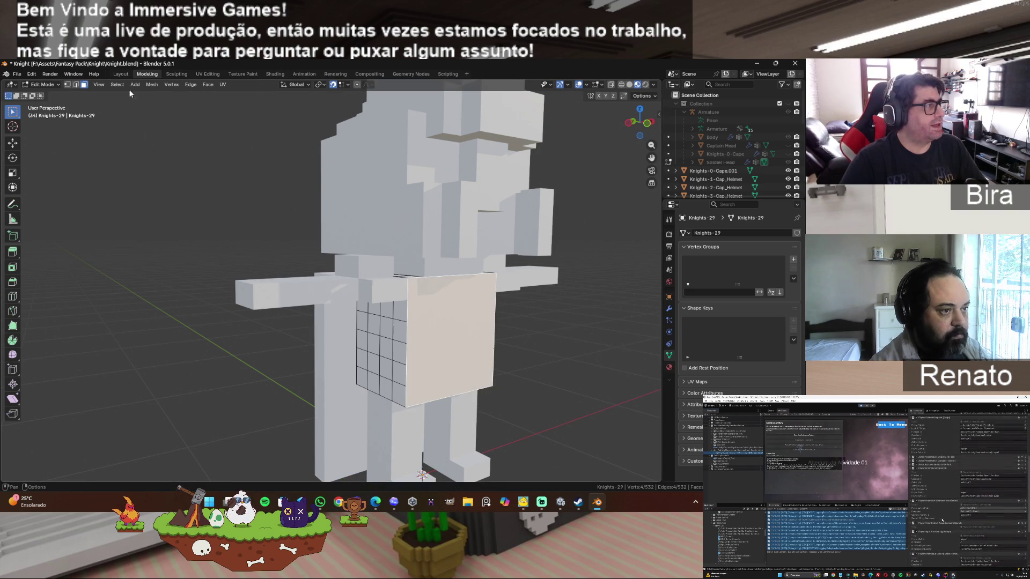
click(334, 87)
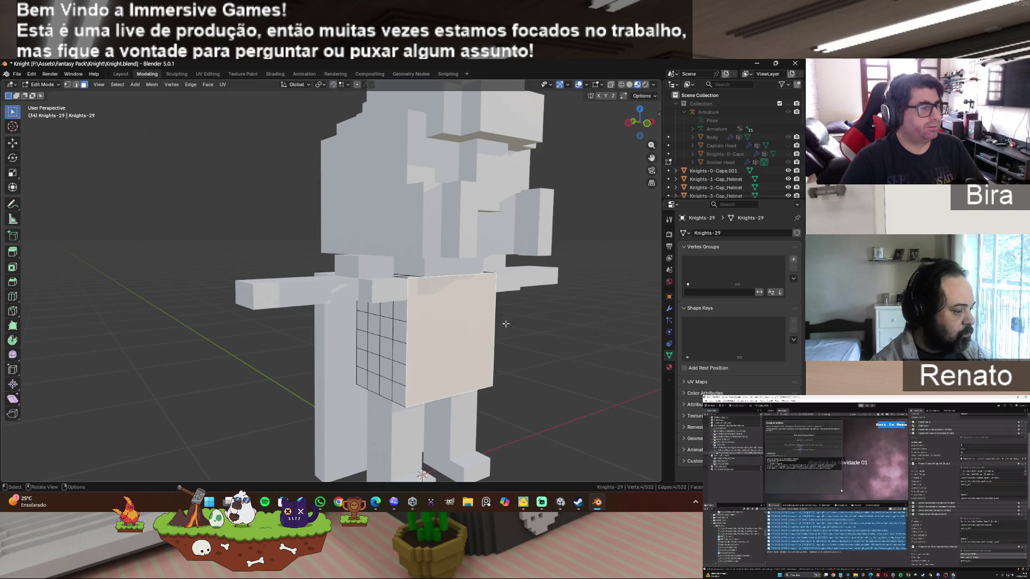
key(g)
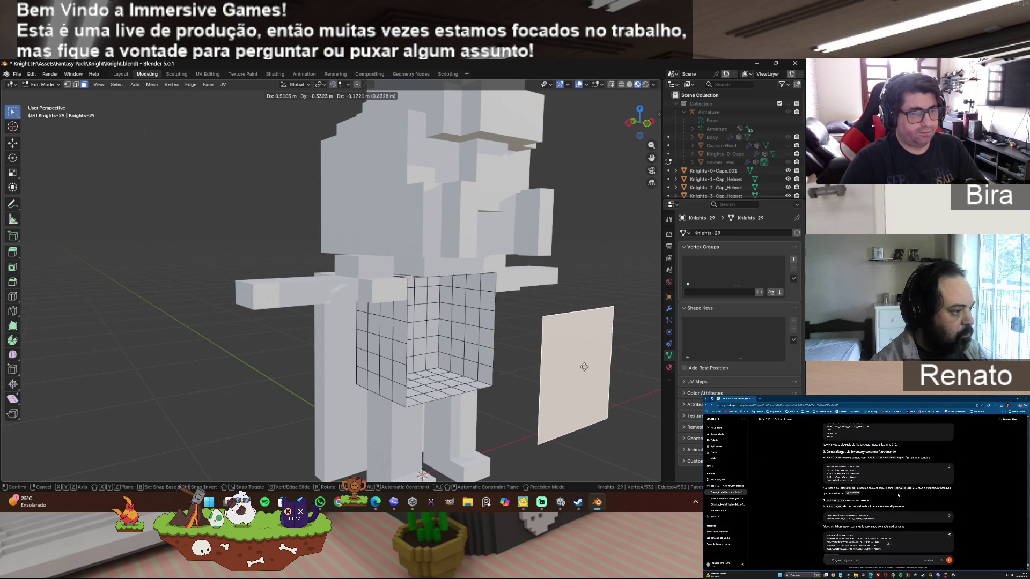
key(Escape)
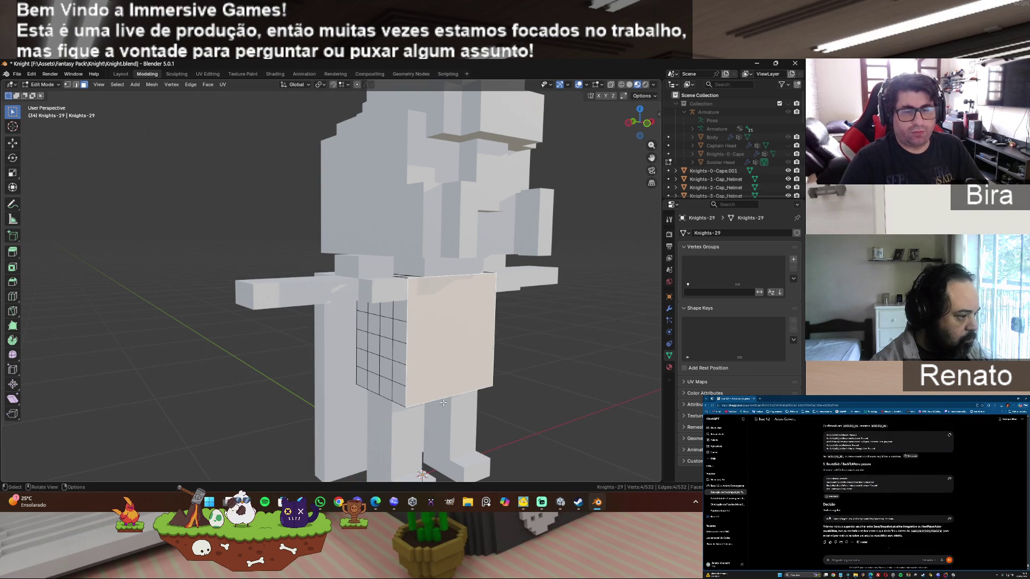
key(alt+a)
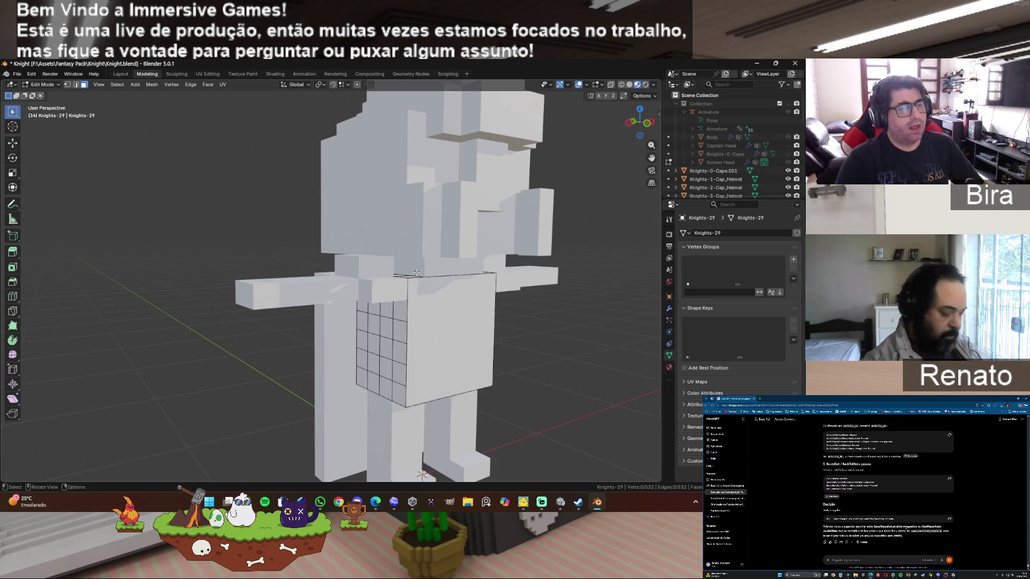
- Merge and limited-dissolve the whole torso mesh, then start editing Knights-10-Captain_Helmet
click(460, 320)
key(a)
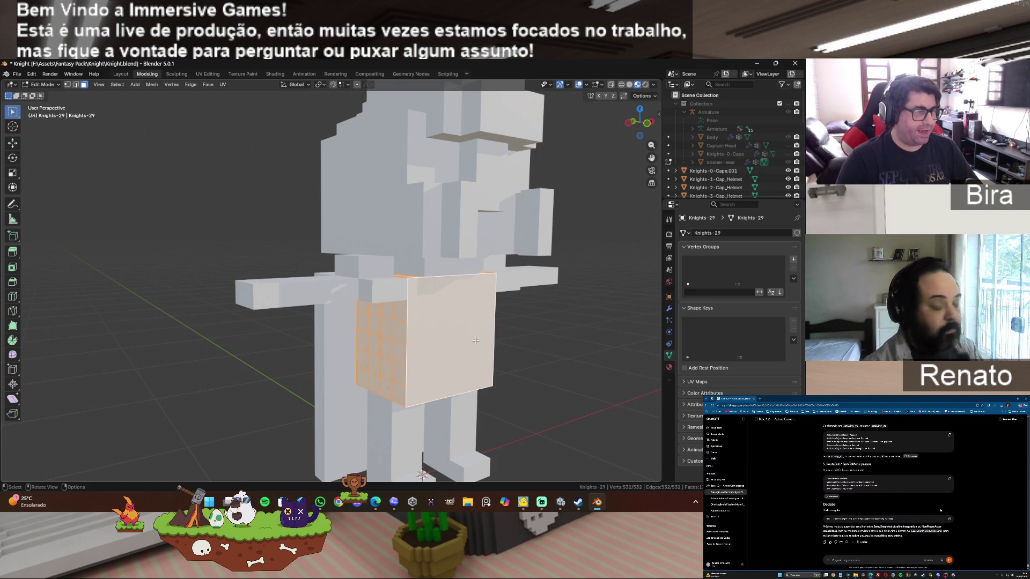
key(m)
click(494, 330)
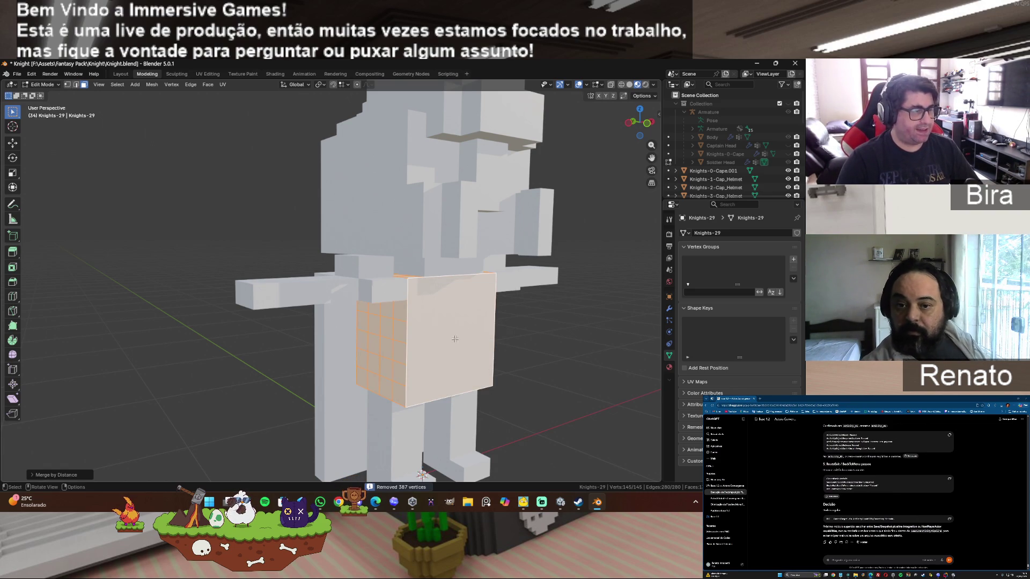
key(x)
click(437, 345)
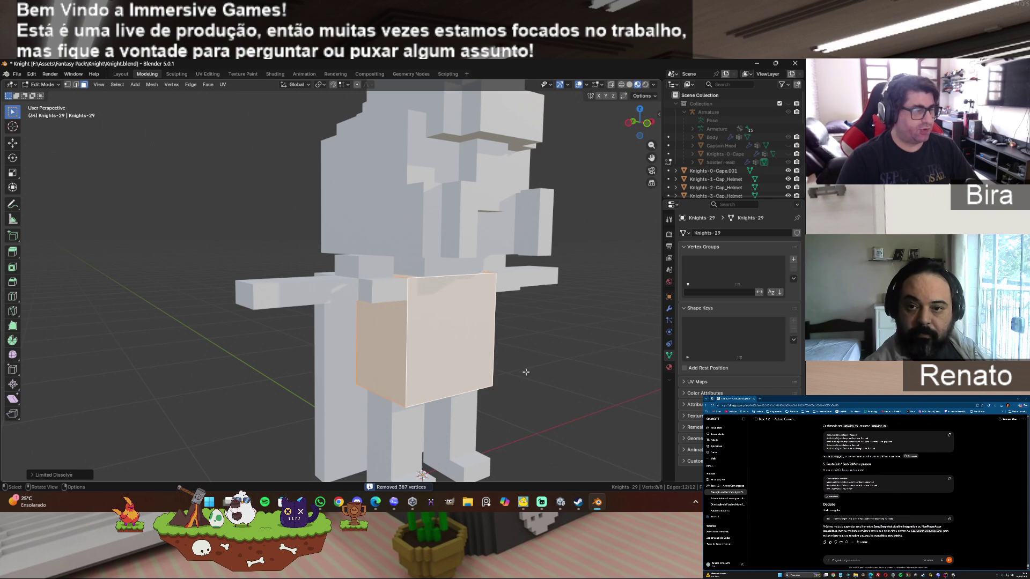
click(531, 365)
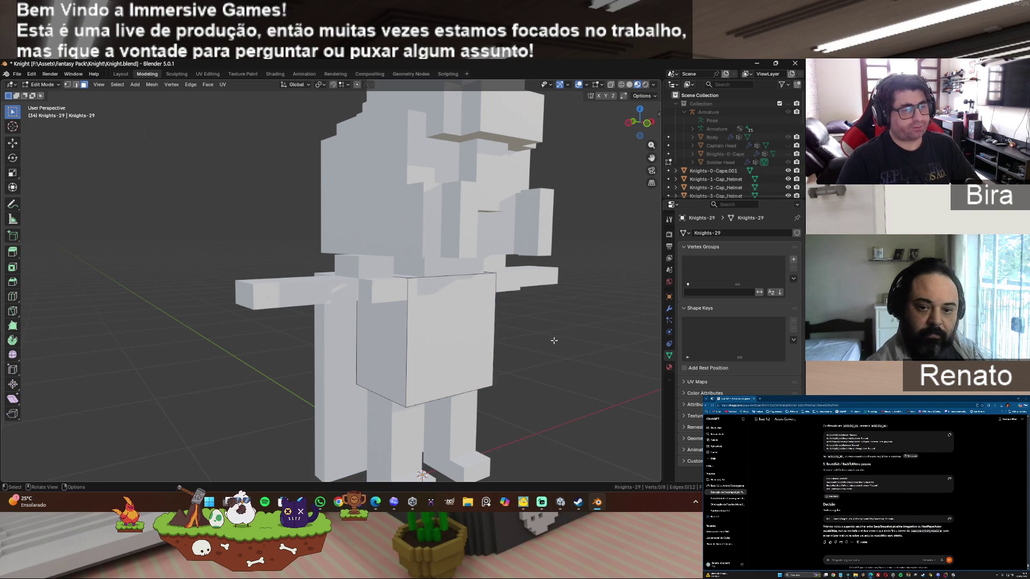
key(Tab)
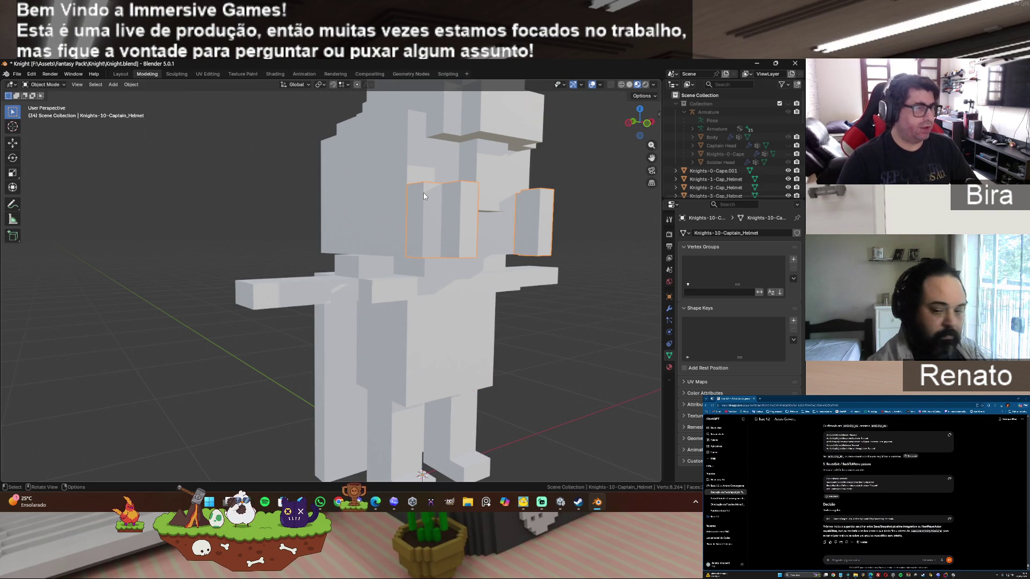
click(460, 228)
key(Tab)
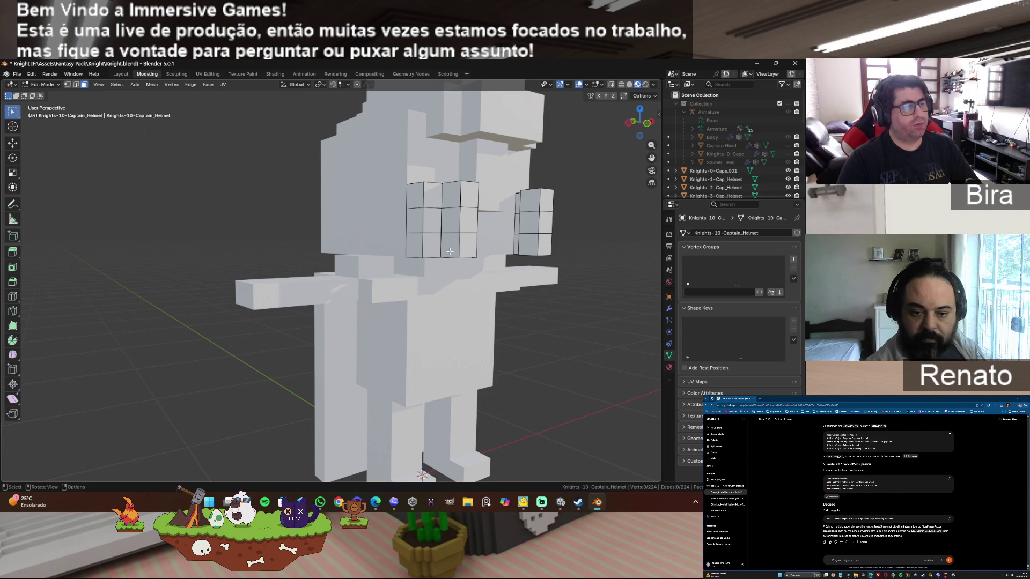
drag(638, 123, 617, 140)
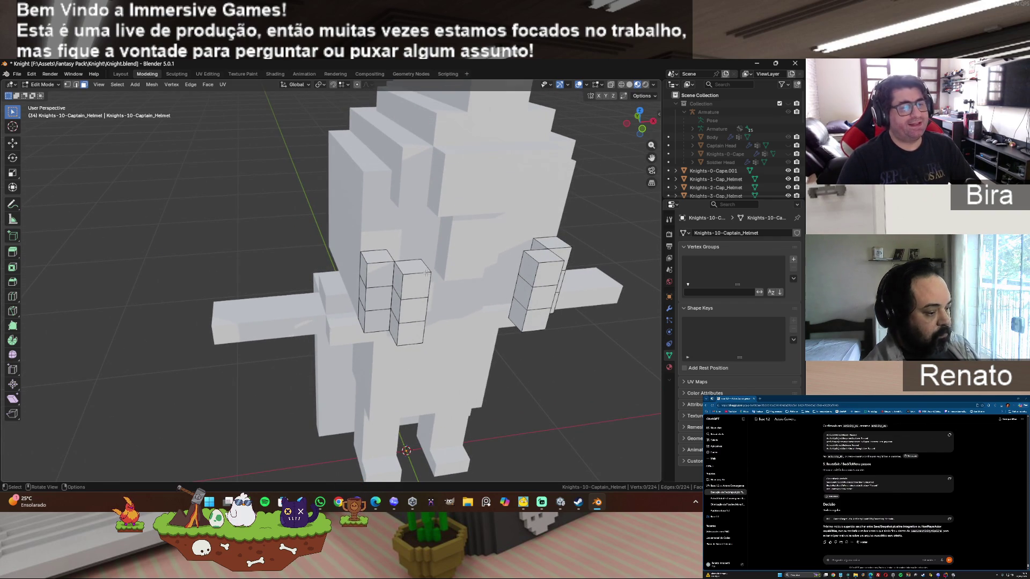
drag(641, 122, 632, 131)
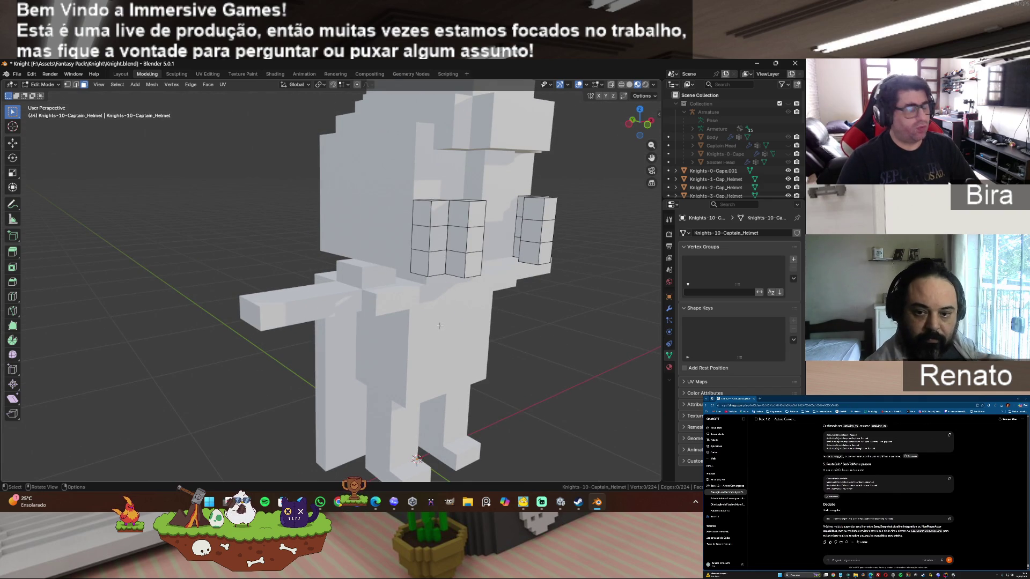
key(Tab)
click(452, 338)
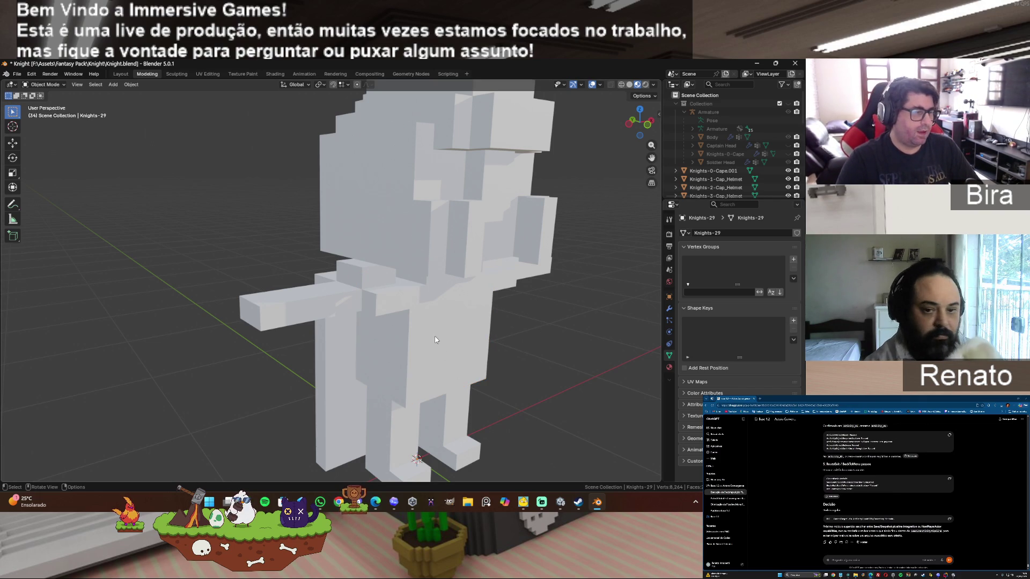
key(Tab)
click(447, 328)
key(e)
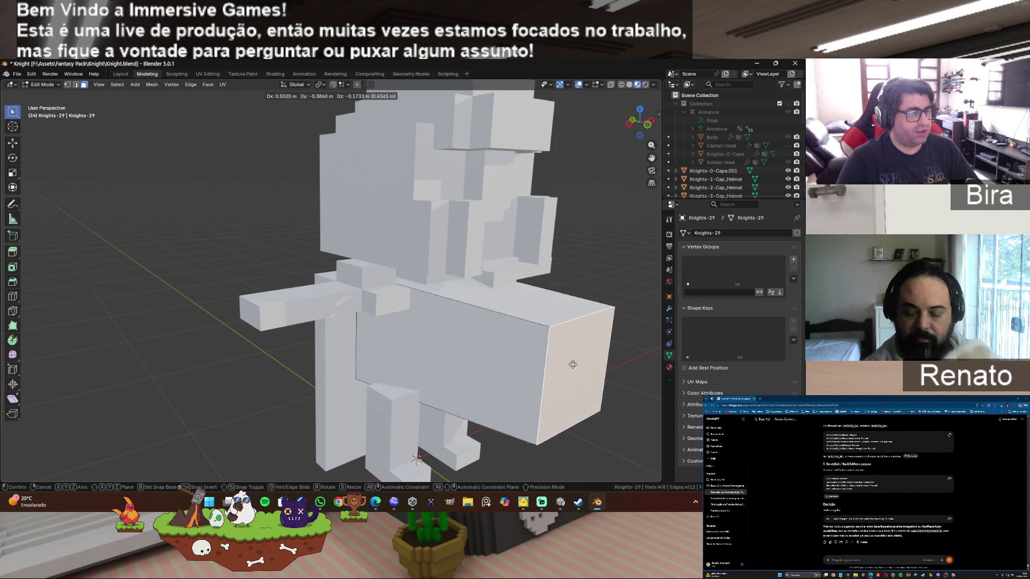
right_click(534, 364)
click(578, 369)
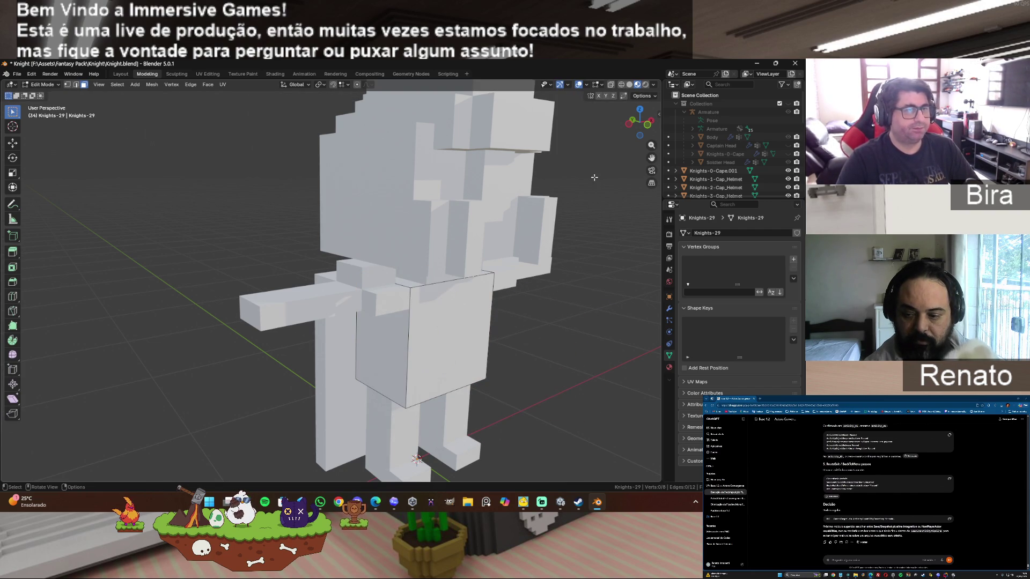
key(Tab)
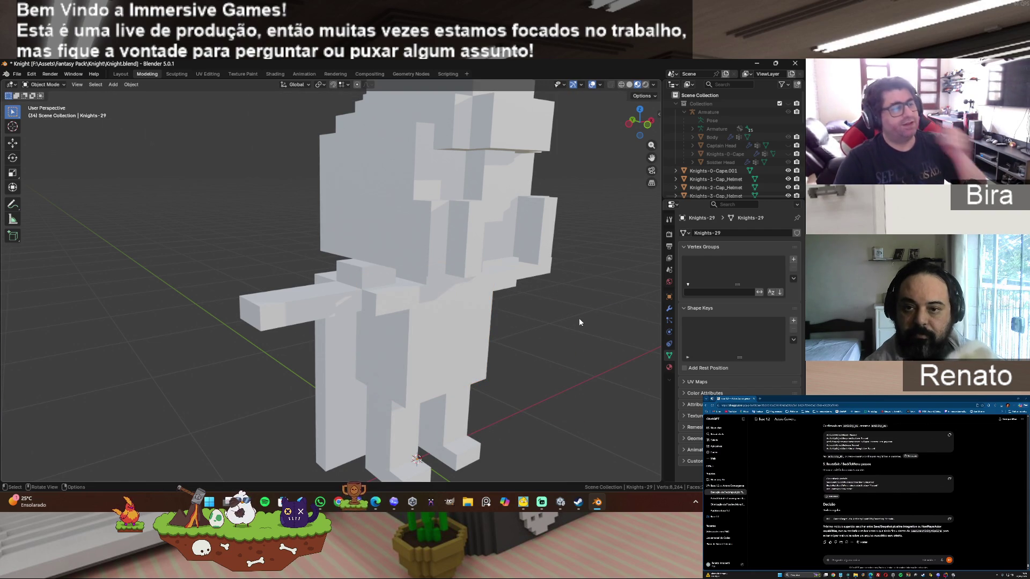
scroll(589, 289, down, 3)
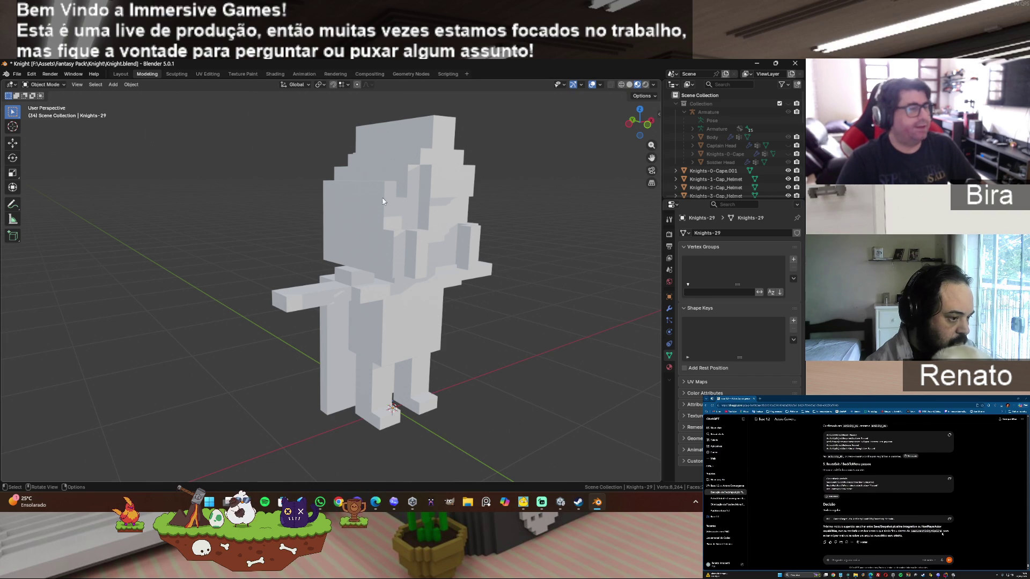
- Delete the 31 white knight pieces, then select the restored coloured, rigged knight
click(17, 75)
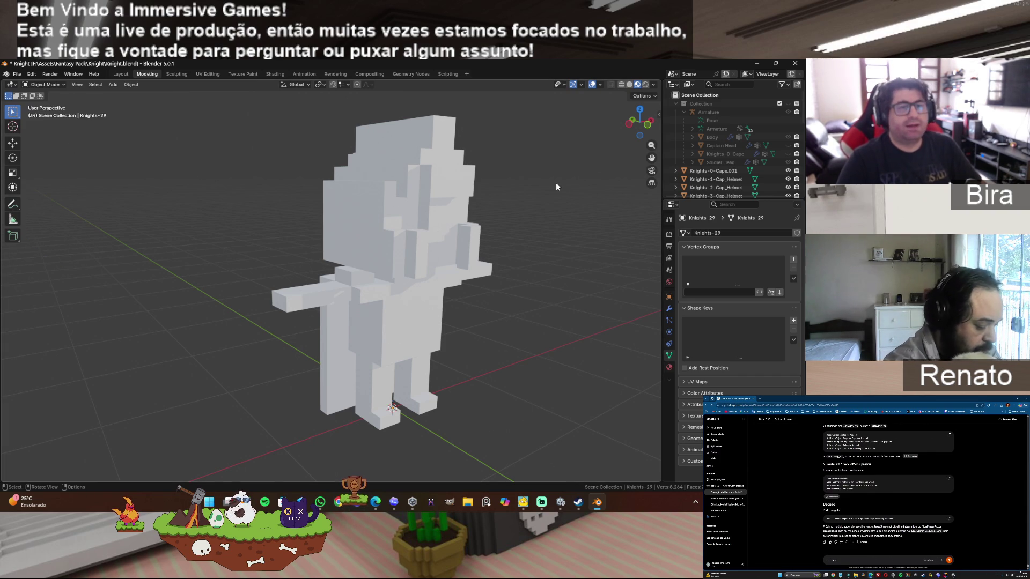
mouse_move(205, 120)
mouse_down()
mouse_move(478, 320)
mouse_move(561, 468)
mouse_move(561, 450)
mouse_up()
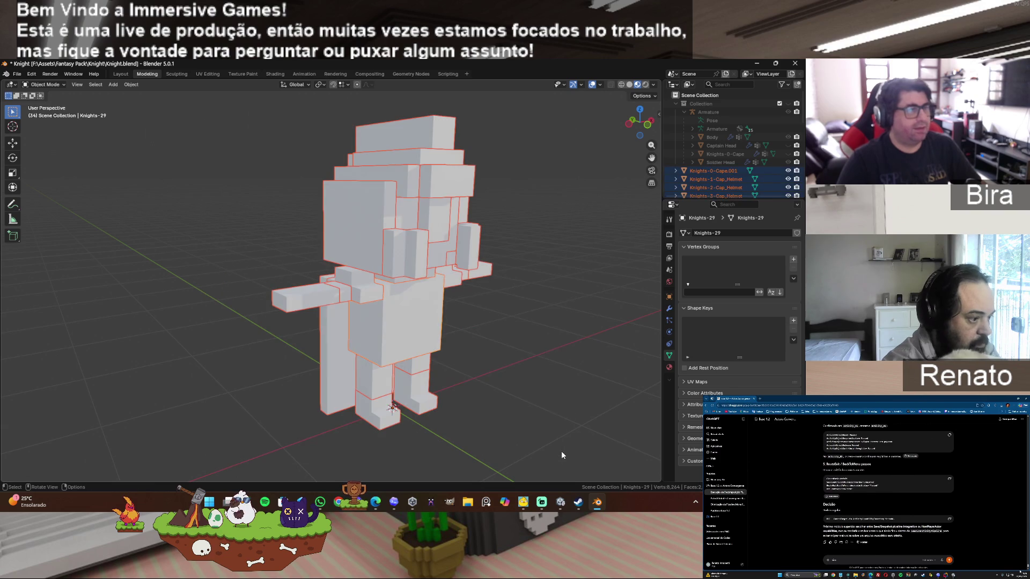
key(x)
click(510, 355)
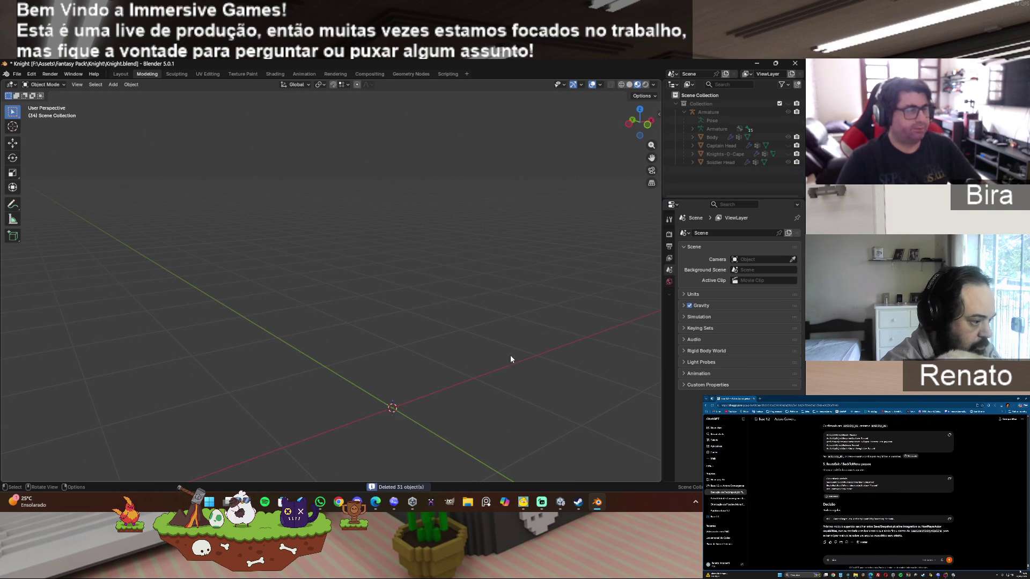
key(ctrl+z)
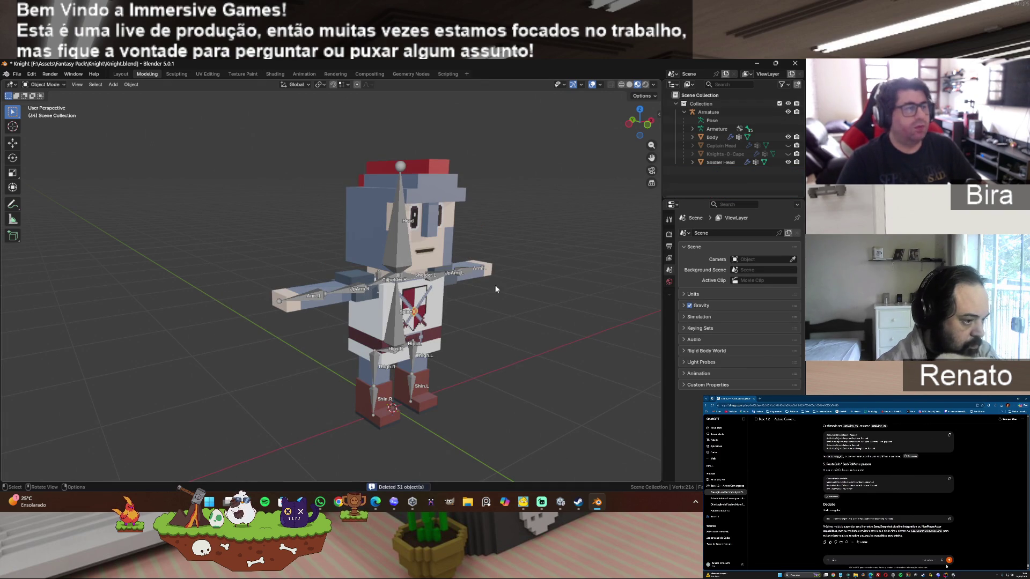
mouse_move(166, 130)
mouse_down()
mouse_move(631, 483)
mouse_move(568, 458)
mouse_up()
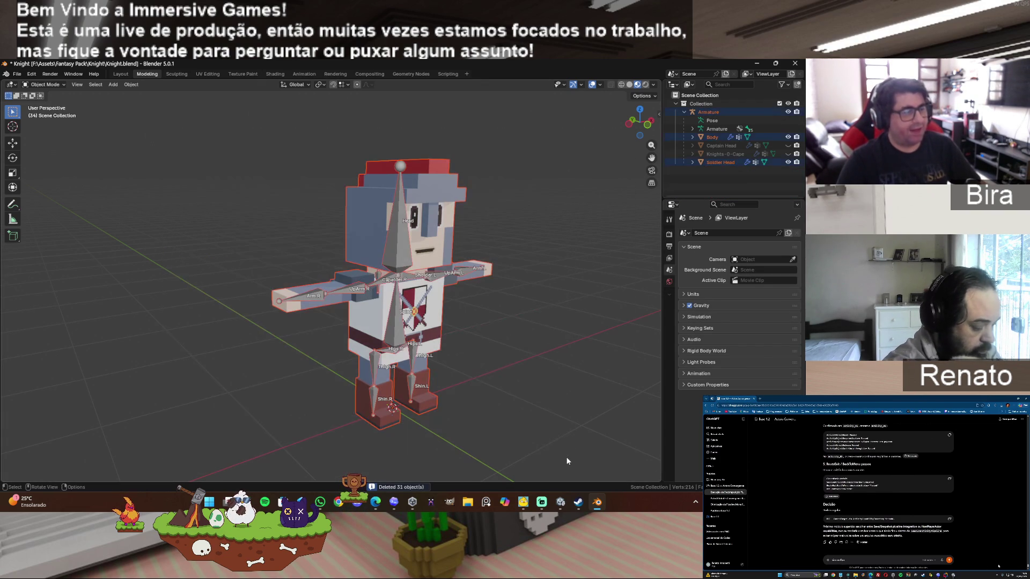
- Show Captain Head and Knights-0-Cape, hide Soldier Head, then select Body and Captain Head
click(582, 301)
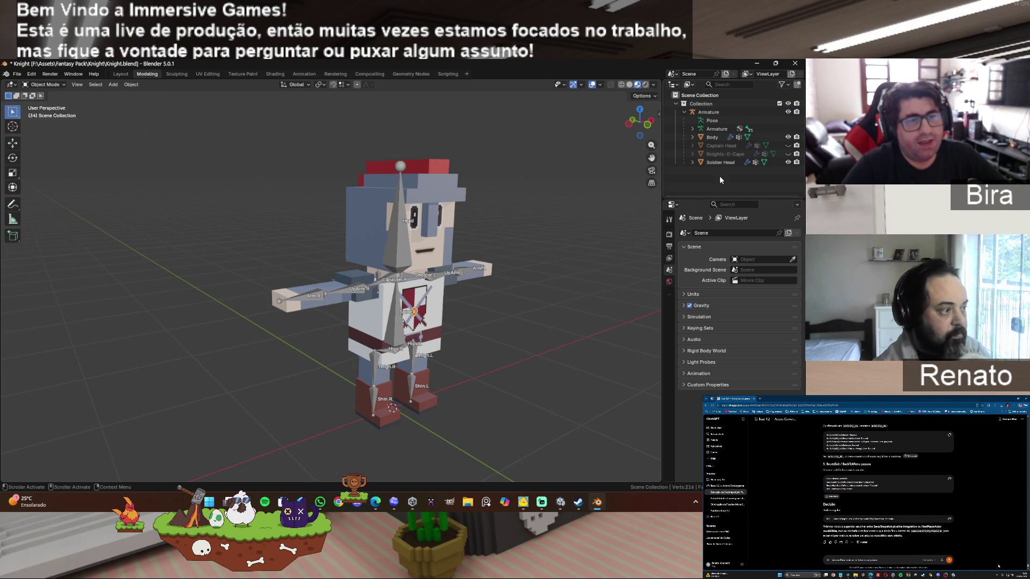
click(787, 145)
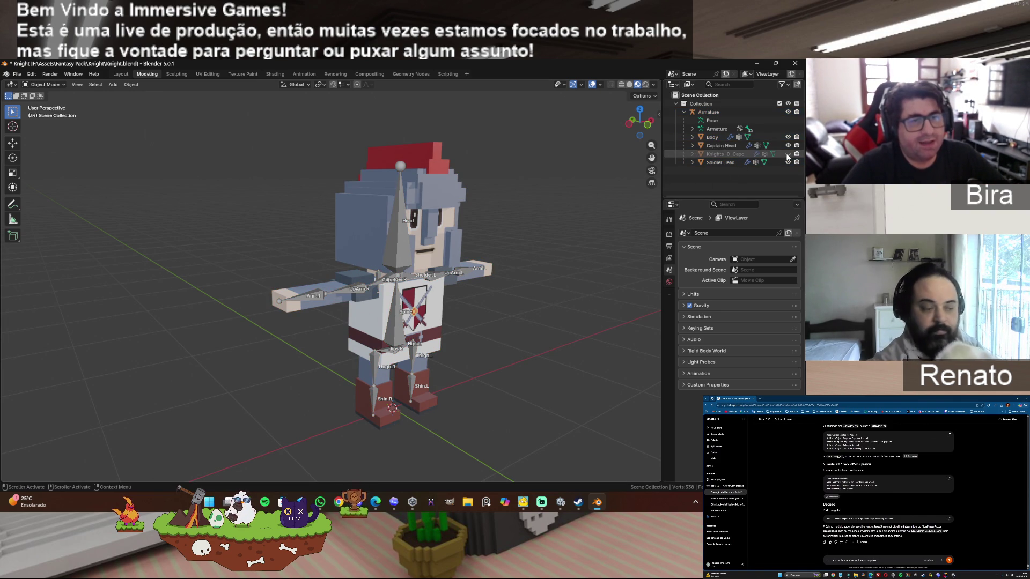
click(788, 153)
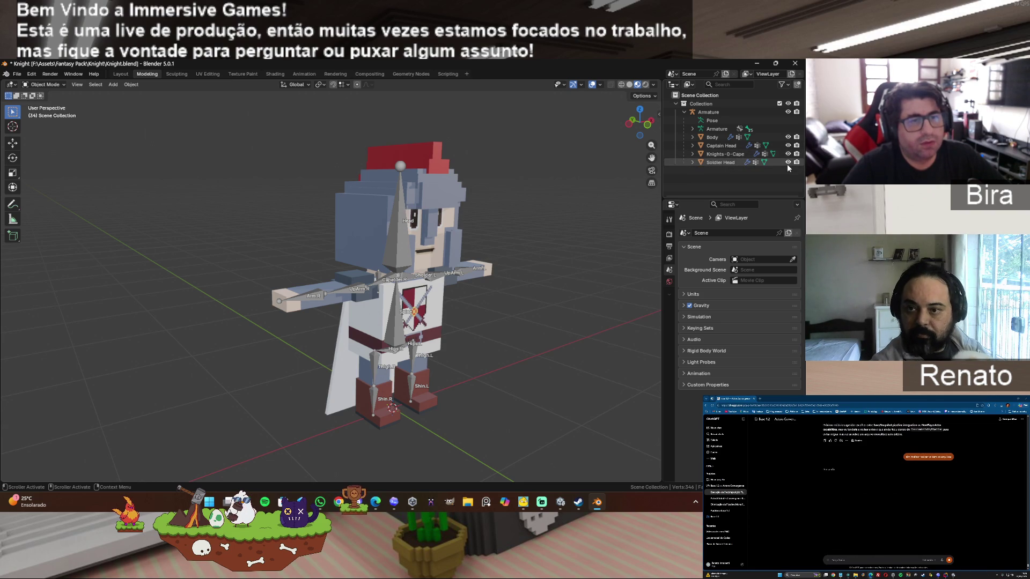
click(787, 162)
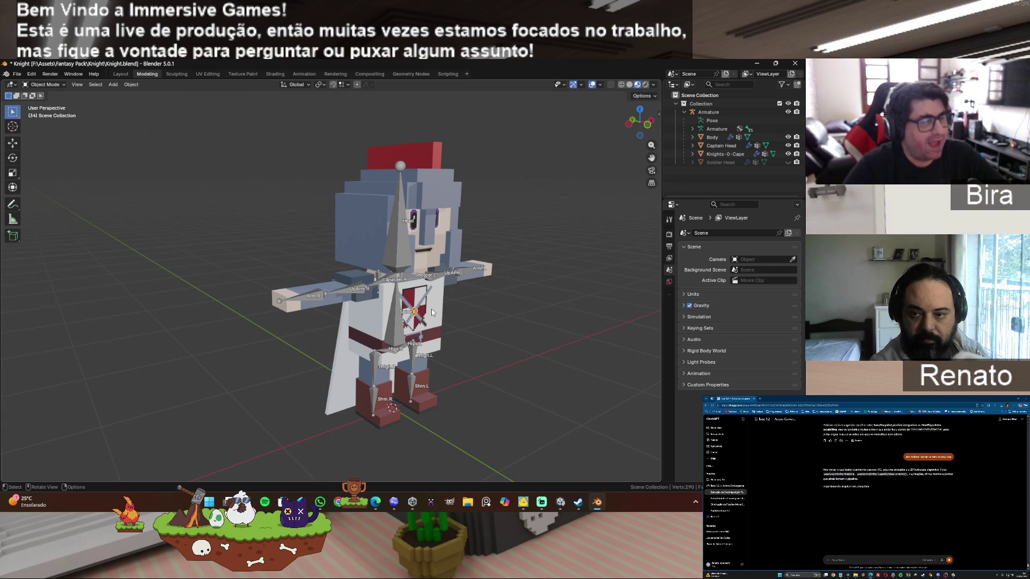
click(377, 390)
click(373, 233)
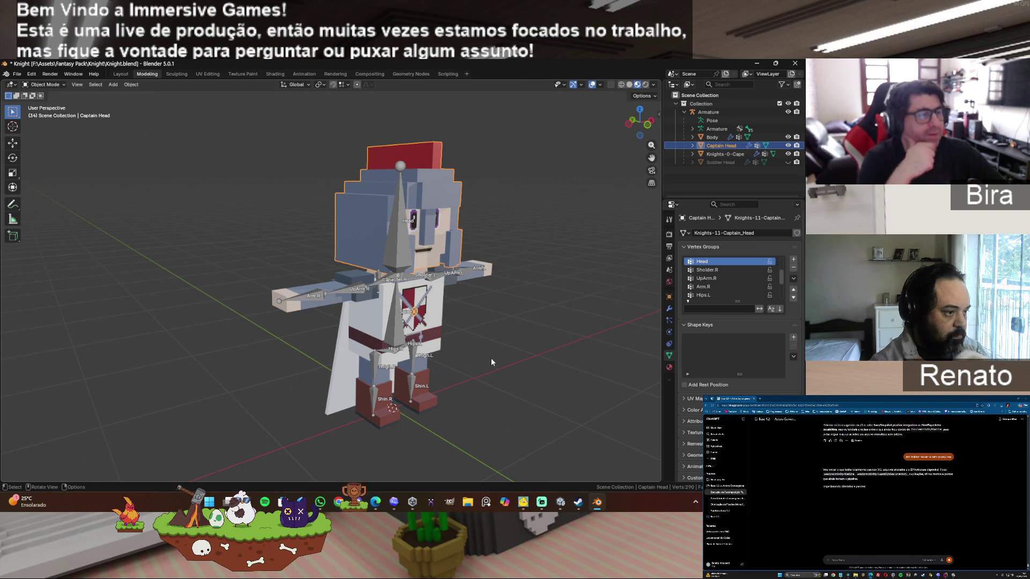
scroll(446, 299, up, 2)
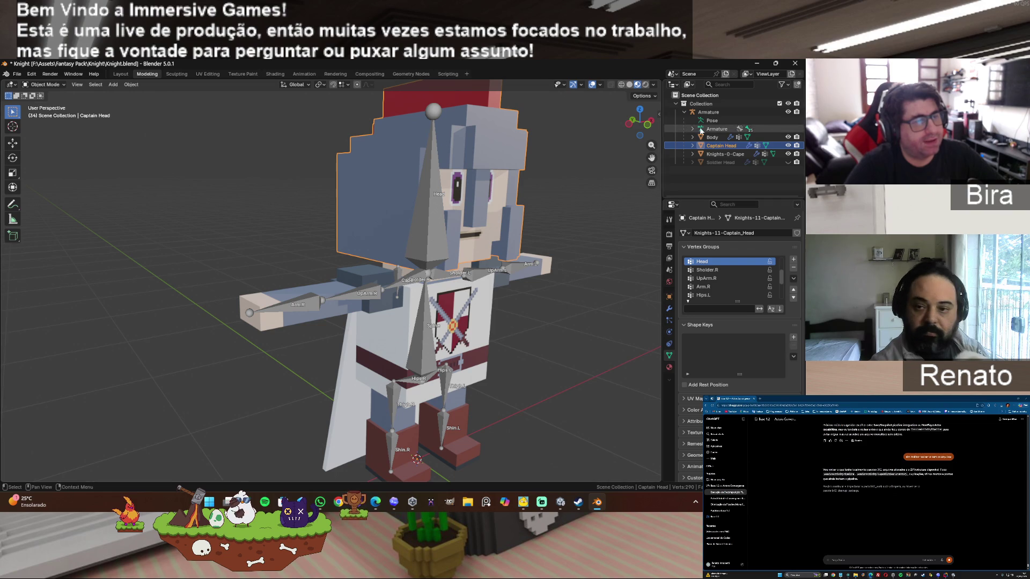
drag(639, 122, 556, 304)
scroll(557, 309, down, 2)
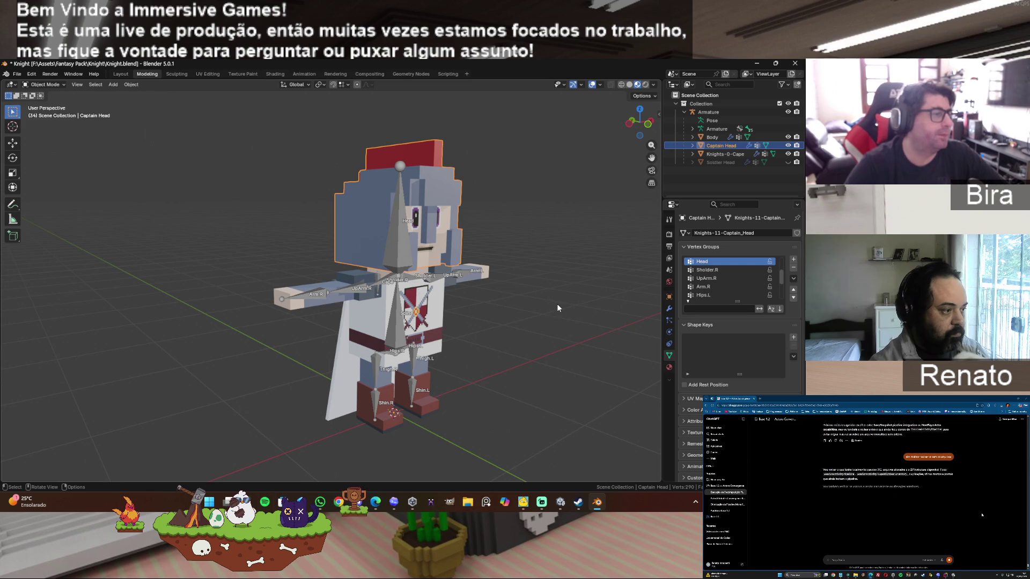
click(557, 308)
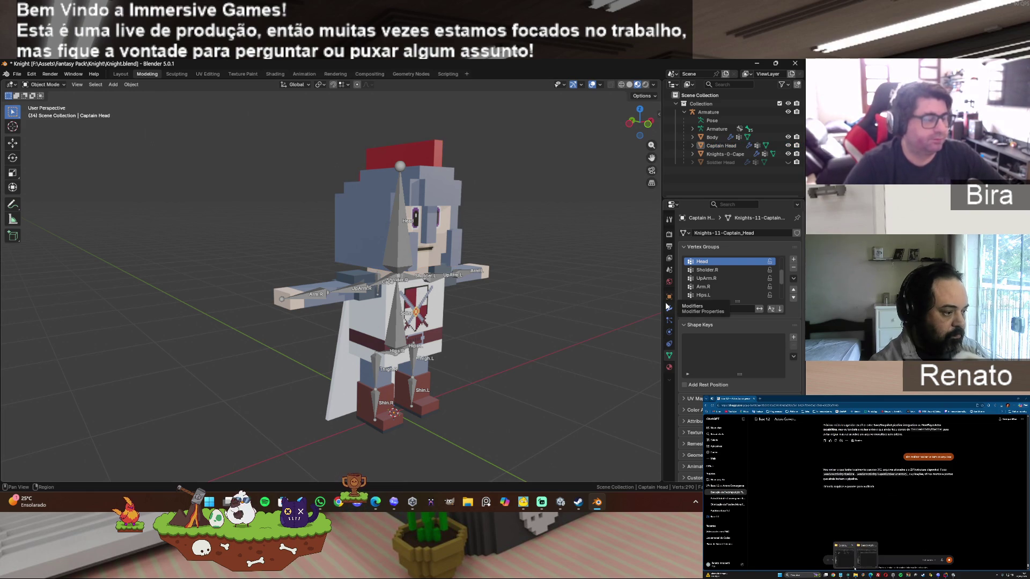
mouse_move(127, 117)
mouse_down()
mouse_move(534, 470)
mouse_move(637, 483)
mouse_move(587, 464)
mouse_up()
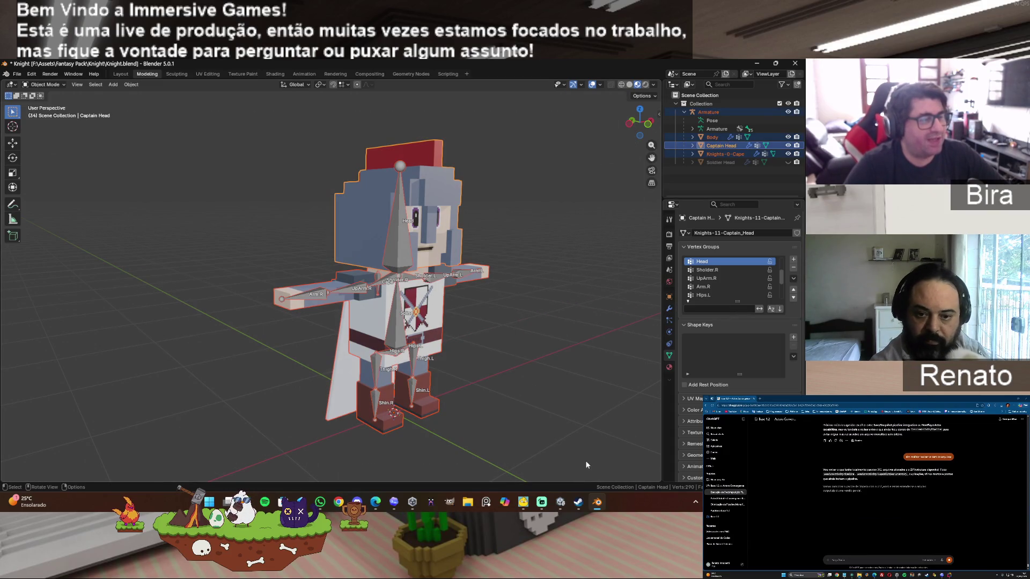
click(510, 403)
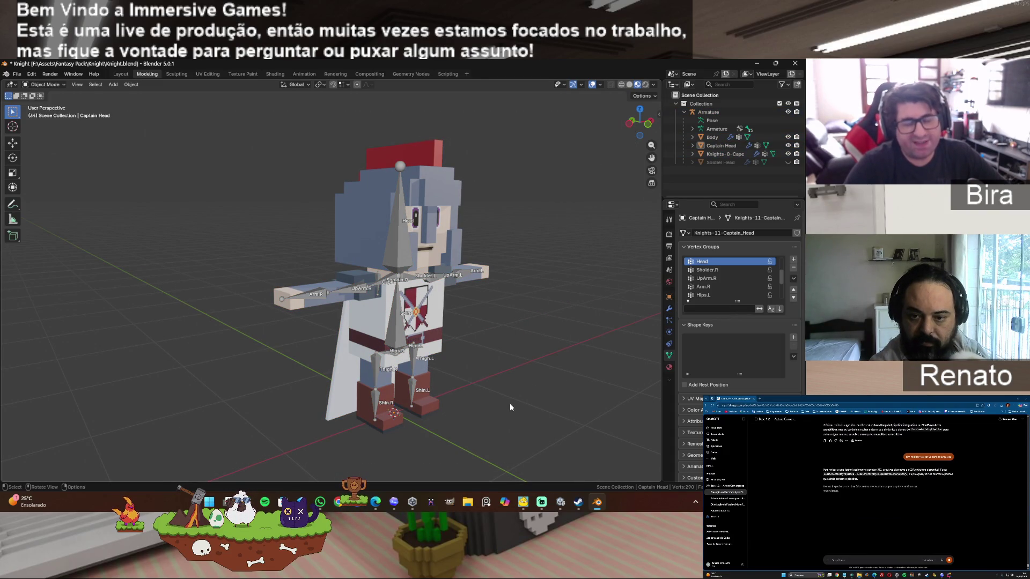
drag(189, 102, 551, 466)
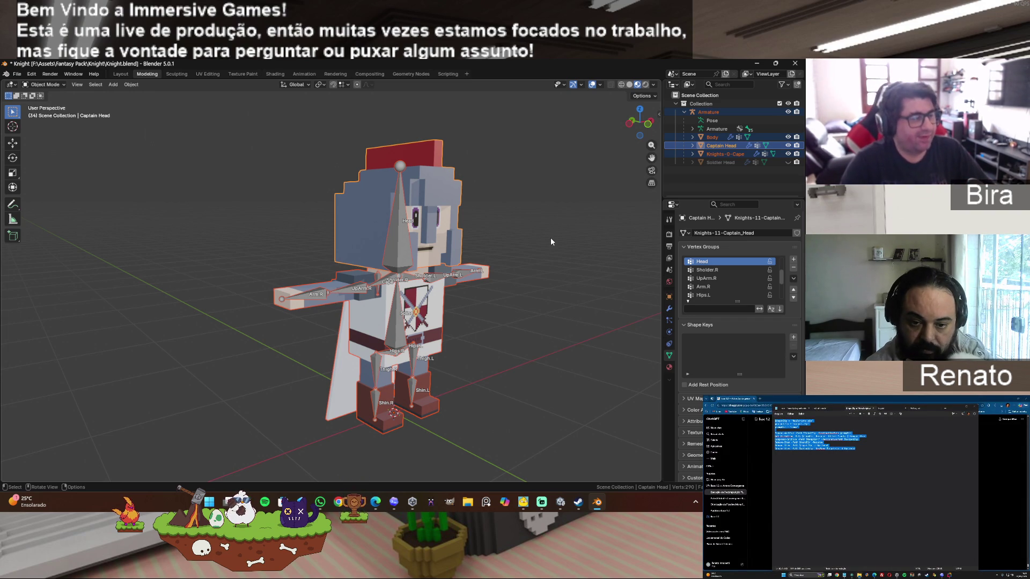
click(568, 325)
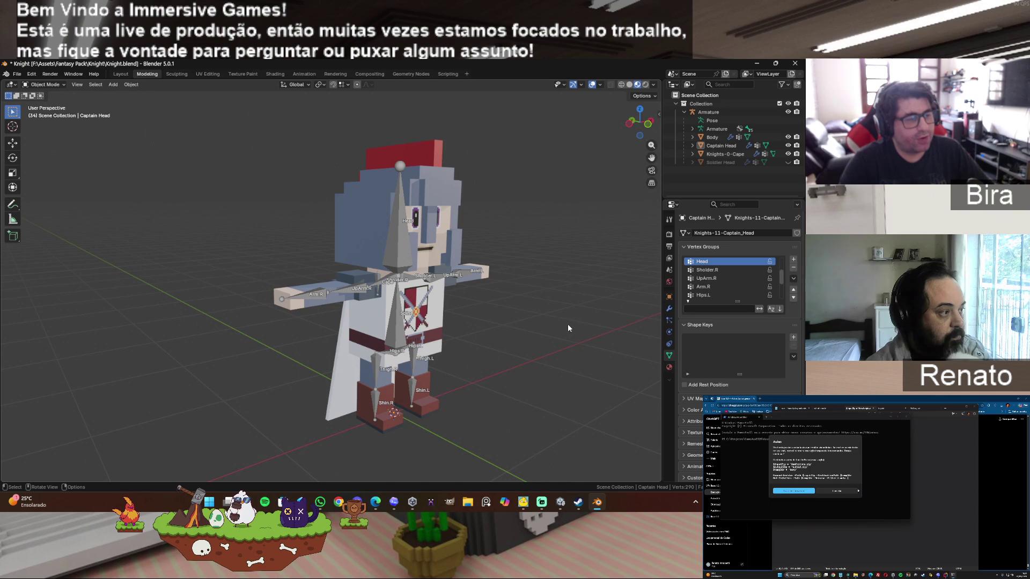
mouse_move(139, 110)
mouse_down()
mouse_move(286, 198)
mouse_move(577, 467)
mouse_up()
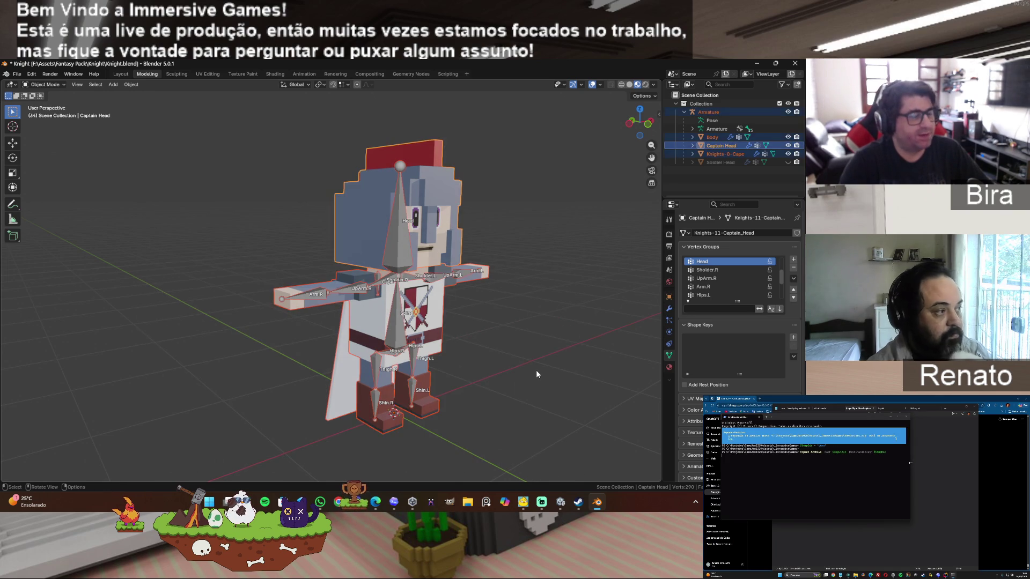
click(536, 369)
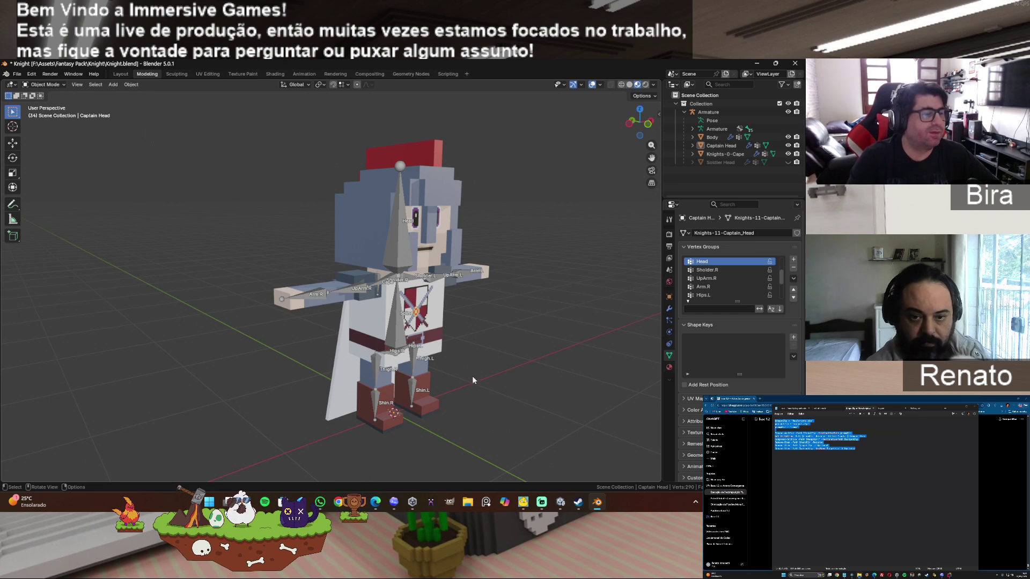
drag(198, 111, 571, 472)
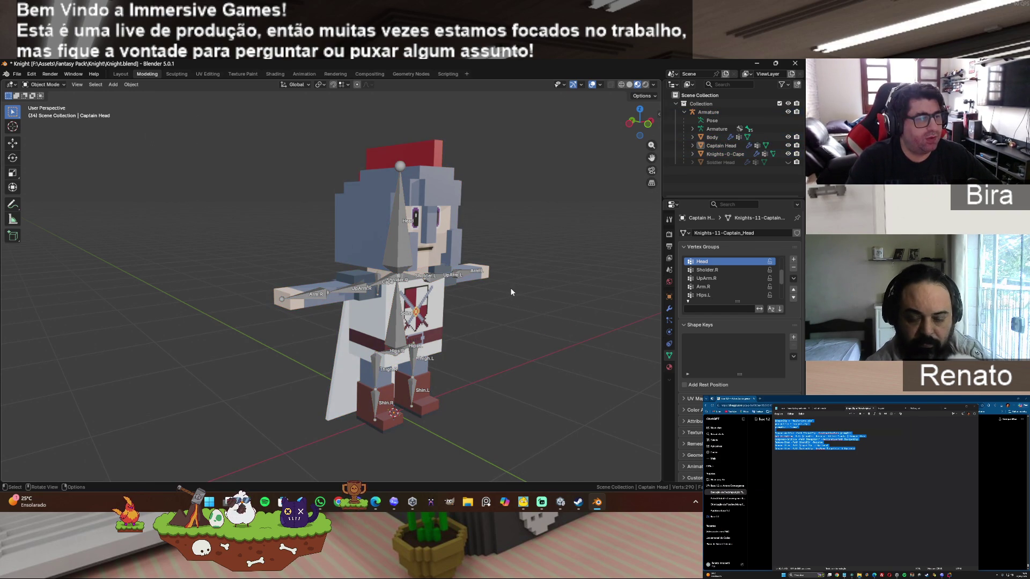
mouse_move(224, 117)
mouse_down()
mouse_move(420, 292)
mouse_move(568, 456)
mouse_up()
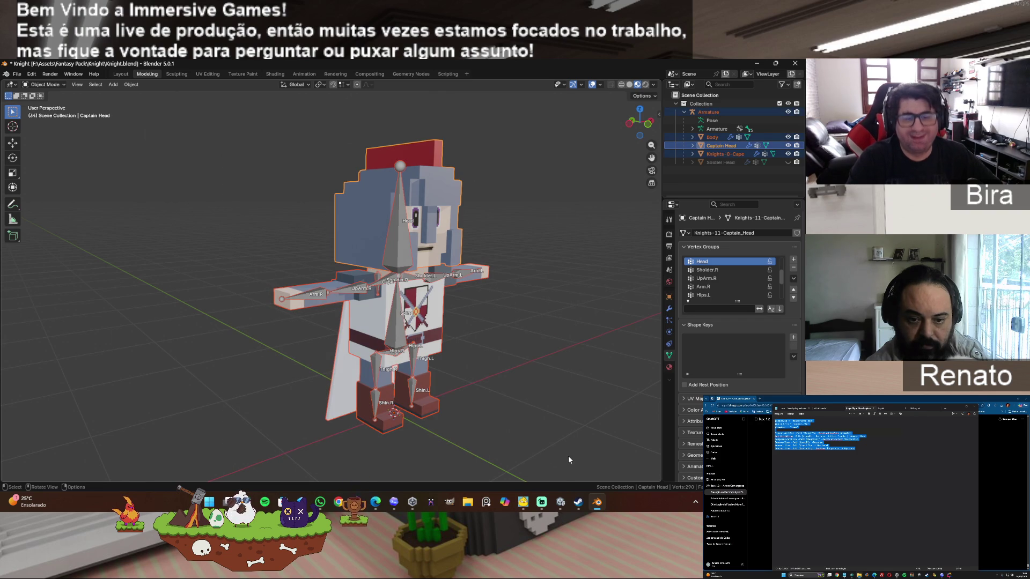
click(476, 386)
drag(277, 192, 550, 456)
click(550, 455)
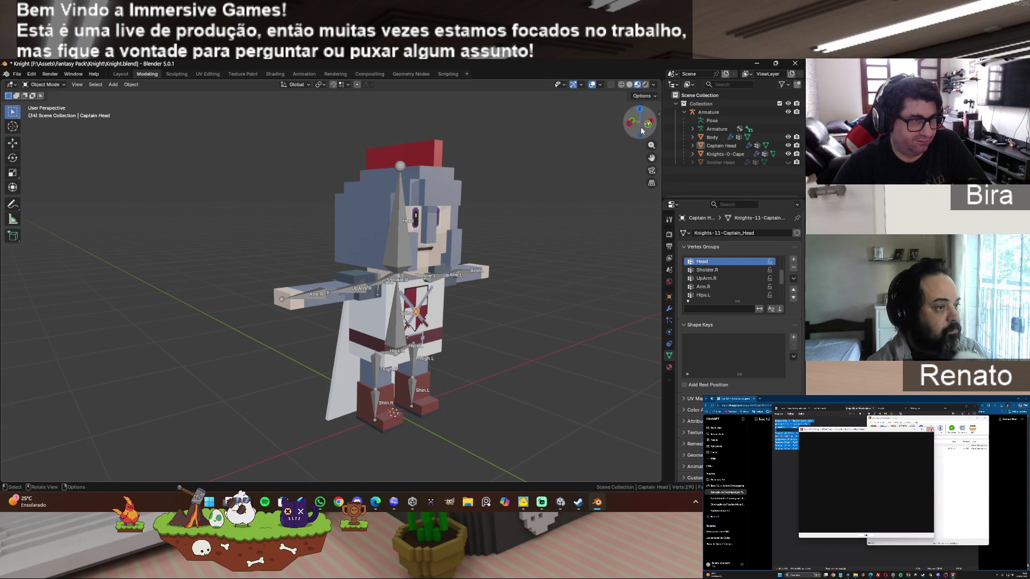
mouse_move(639, 123)
mouse_down()
mouse_move(633, 144)
mouse_move(606, 125)
mouse_move(638, 124)
mouse_move(555, 240)
mouse_up()
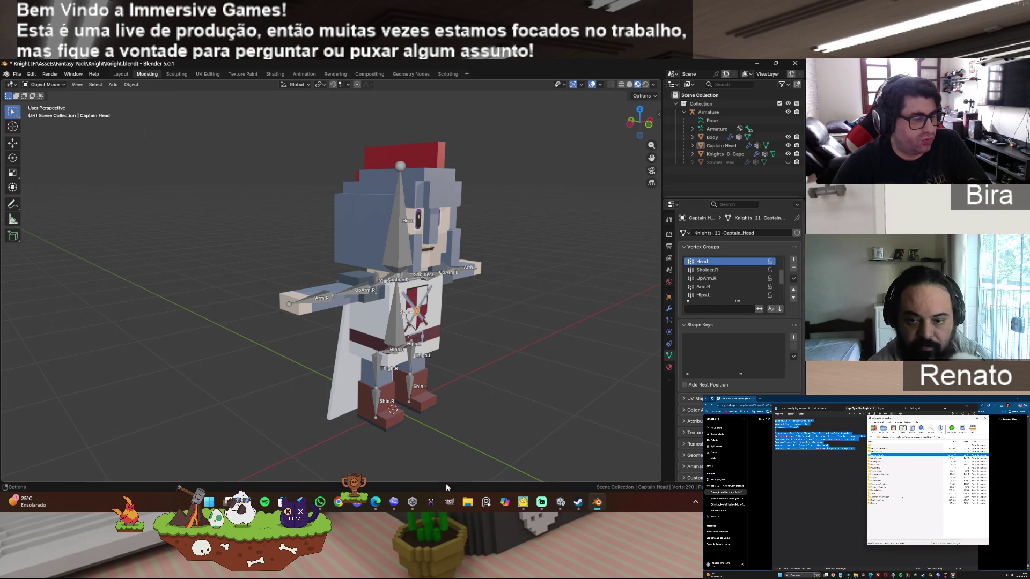
- Maximize MagicaVoxel and render the Castle model from the Fantasy Pack folder
click(432, 498)
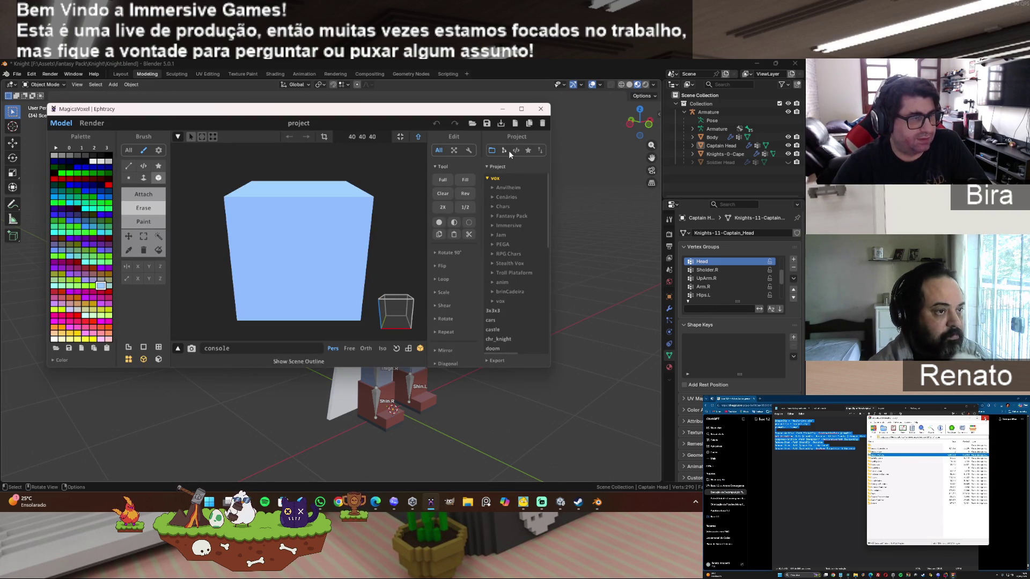
click(521, 109)
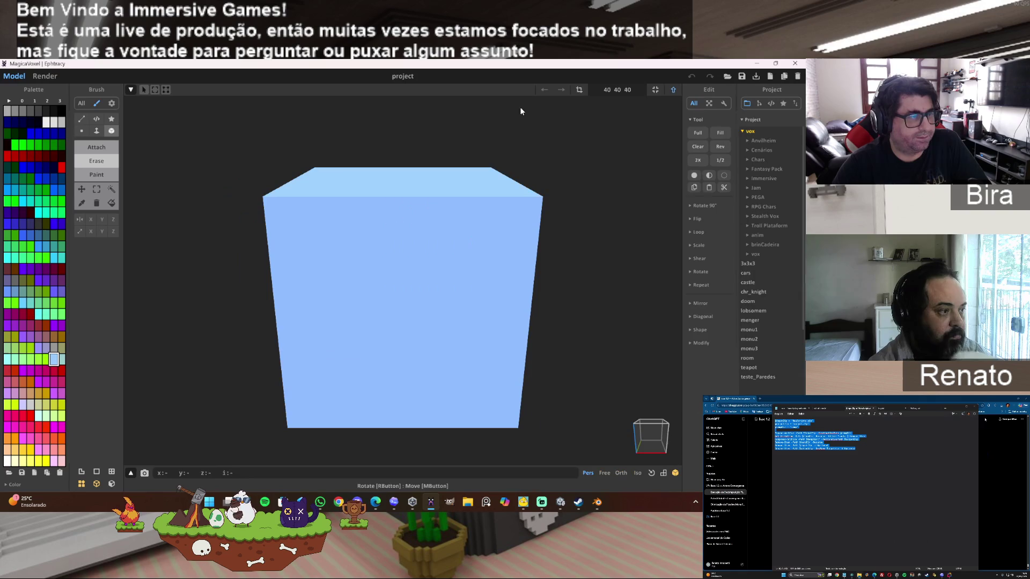
click(762, 168)
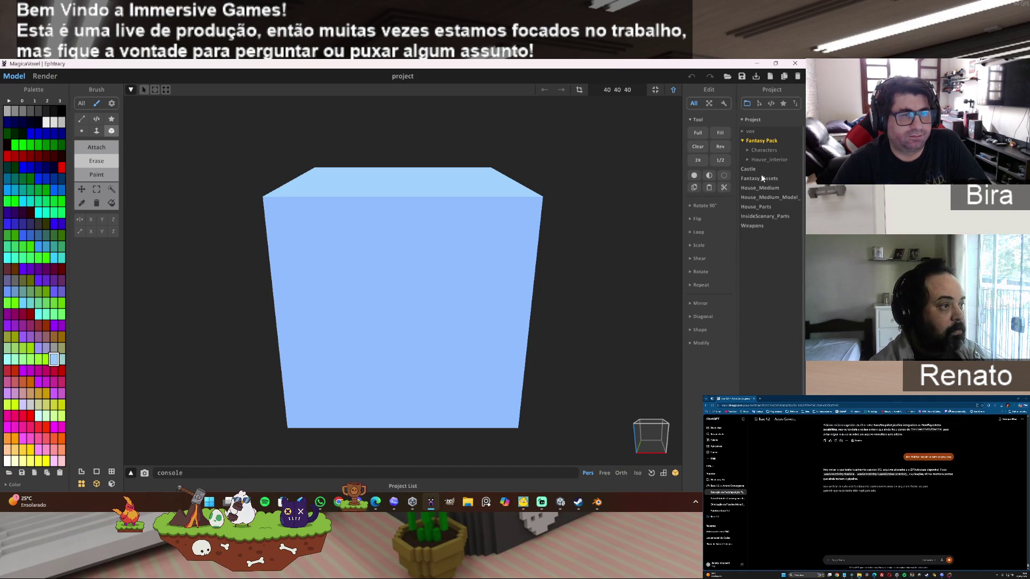
click(751, 169)
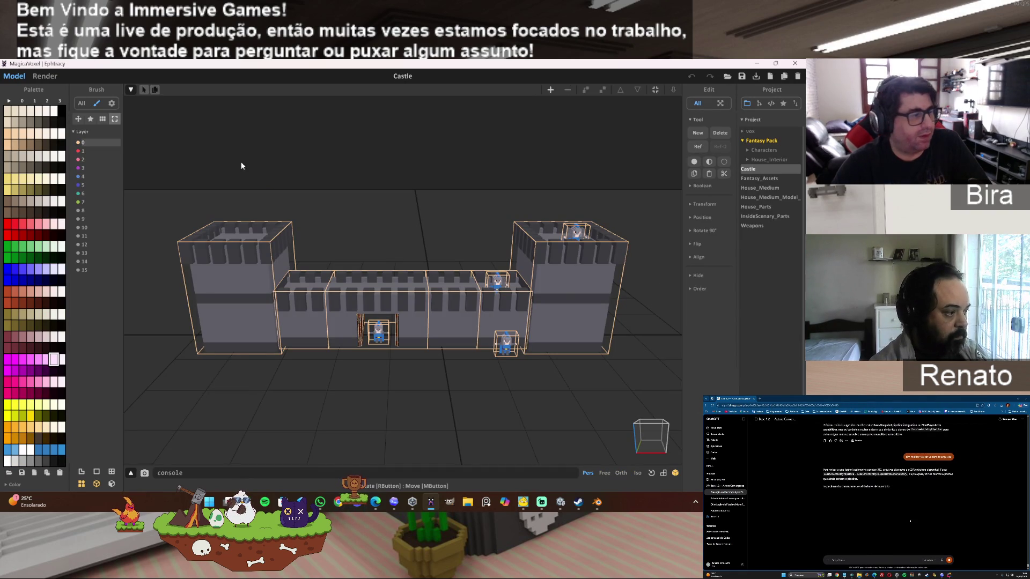
click(51, 76)
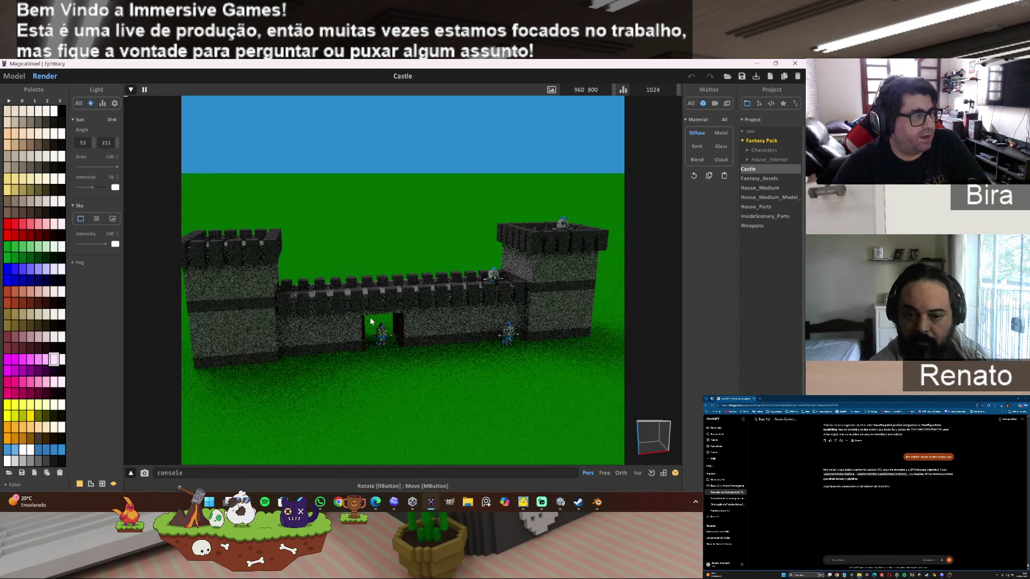
drag(370, 322, 512, 351)
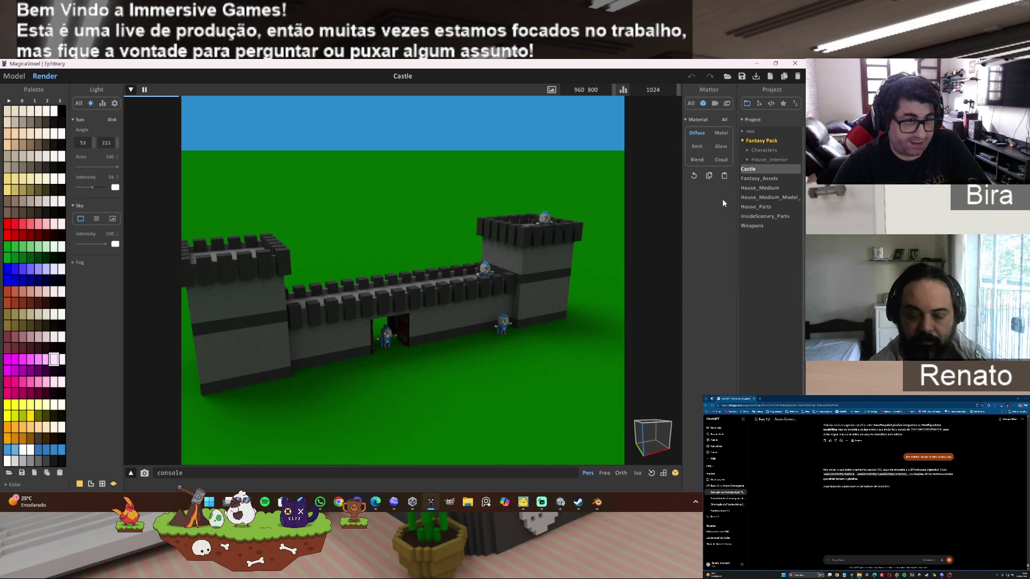
- Preview the Fantasy_Assets houses render, then load the House_Medium village scene
click(769, 177)
mouse_move(333, 337)
mouse_down()
mouse_move(367, 329)
mouse_move(397, 390)
mouse_up()
scroll(367, 328, up, 5)
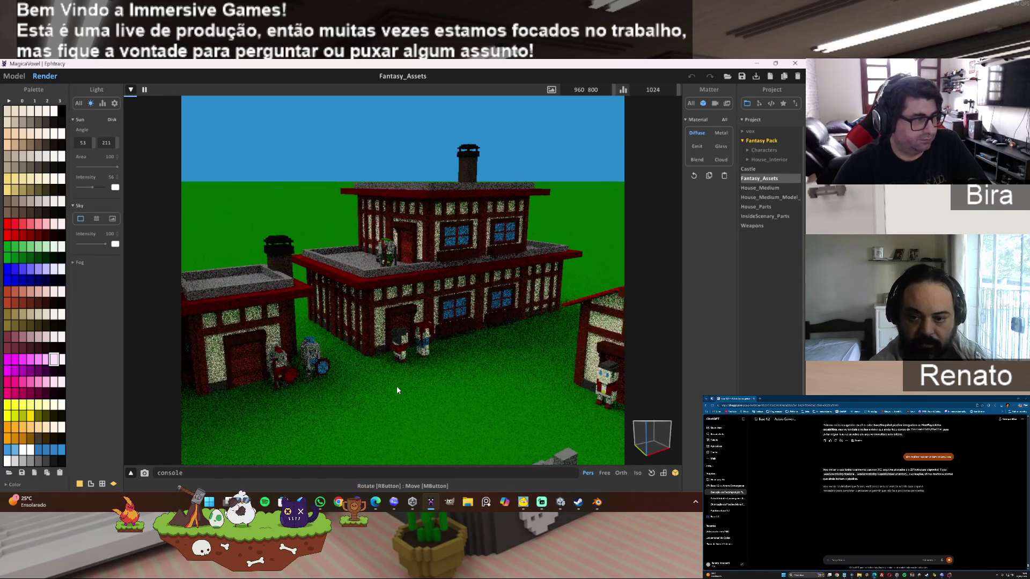
scroll(401, 388, down, 5)
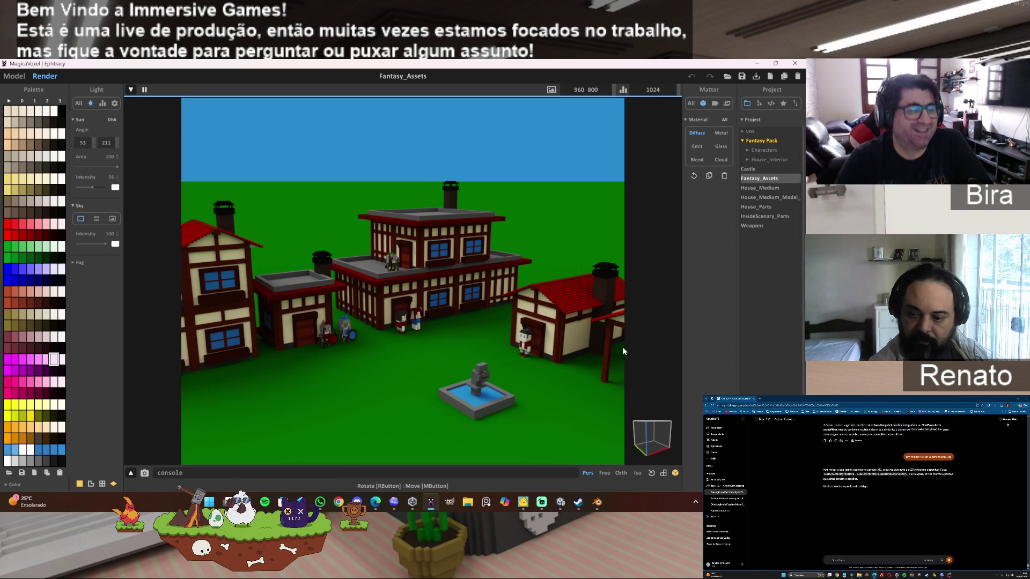
click(768, 188)
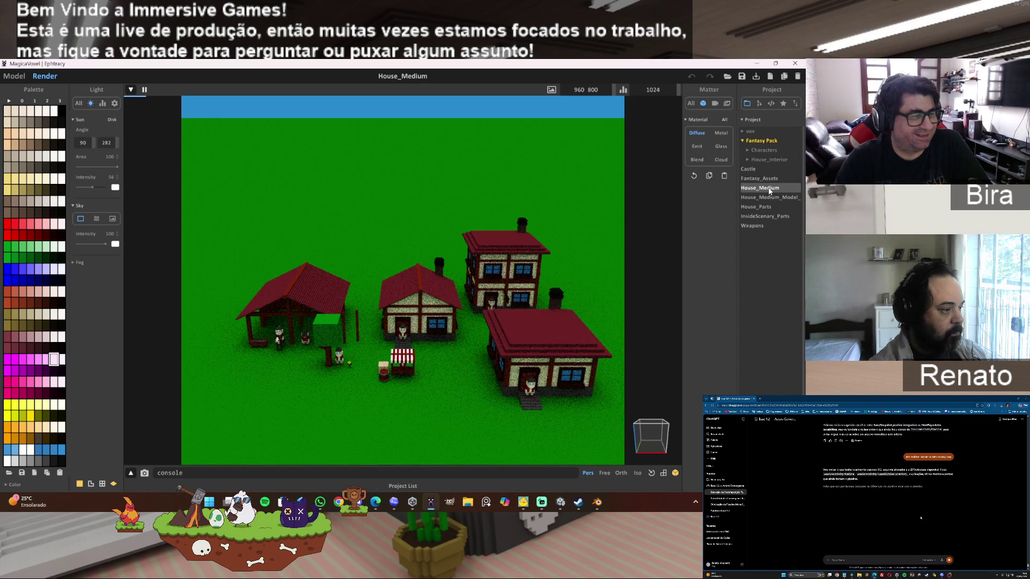
- Inspect the House_Medium village in the Model view from a lower angle
mouse_move(381, 361)
mouse_down()
mouse_move(401, 343)
mouse_move(475, 356)
mouse_up()
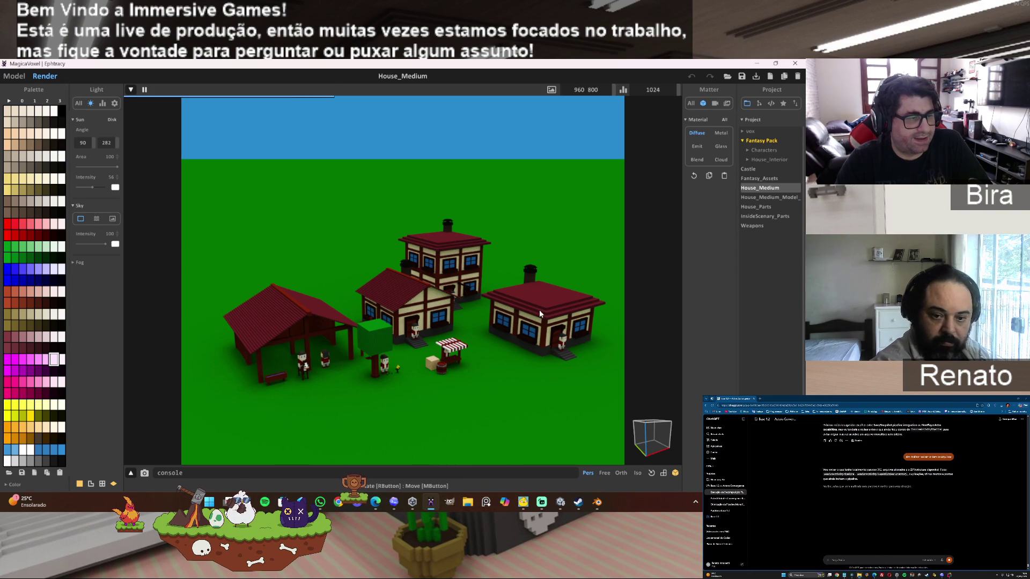
click(14, 76)
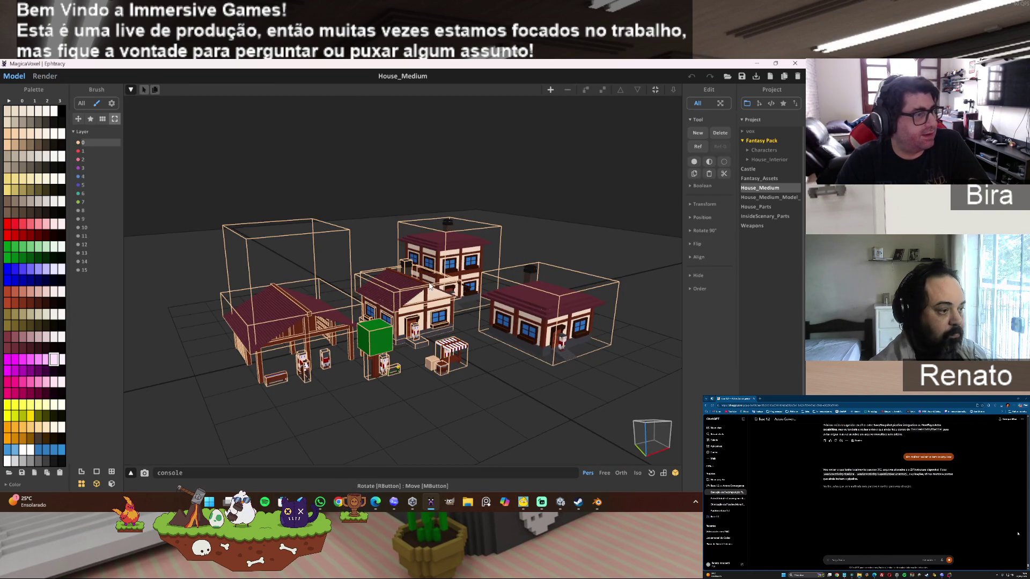
scroll(569, 322, up, 3)
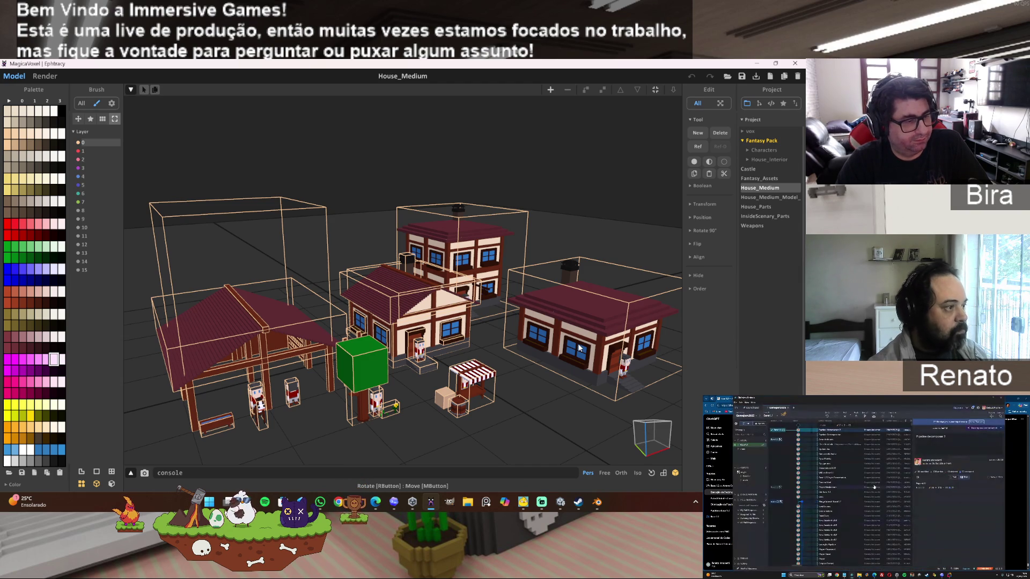
scroll(507, 366, up, 3)
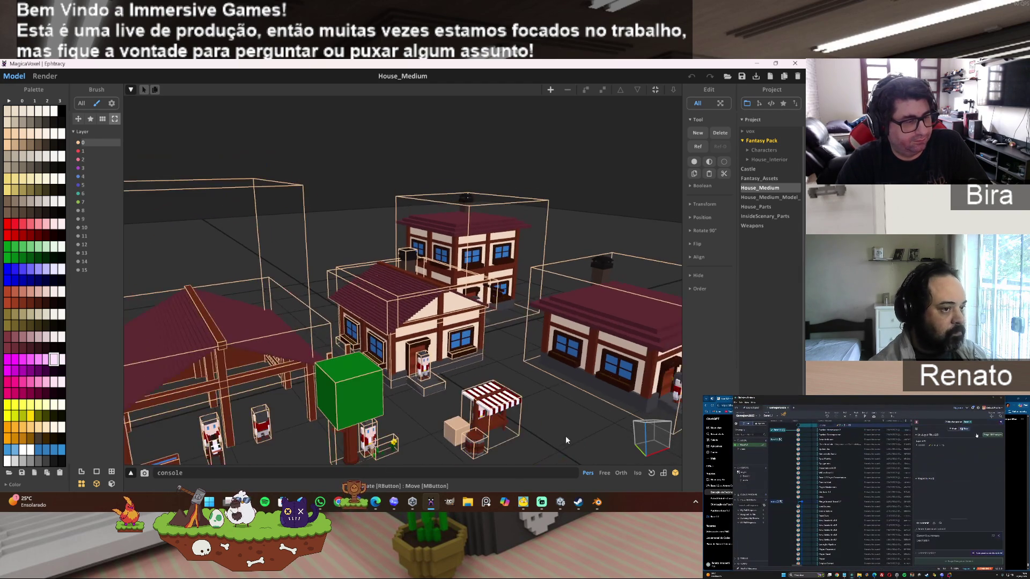
mouse_move(565, 436)
mouse_down()
mouse_move(552, 410)
mouse_move(550, 385)
mouse_move(557, 391)
mouse_move(510, 319)
mouse_up()
scroll(545, 393, down, 2)
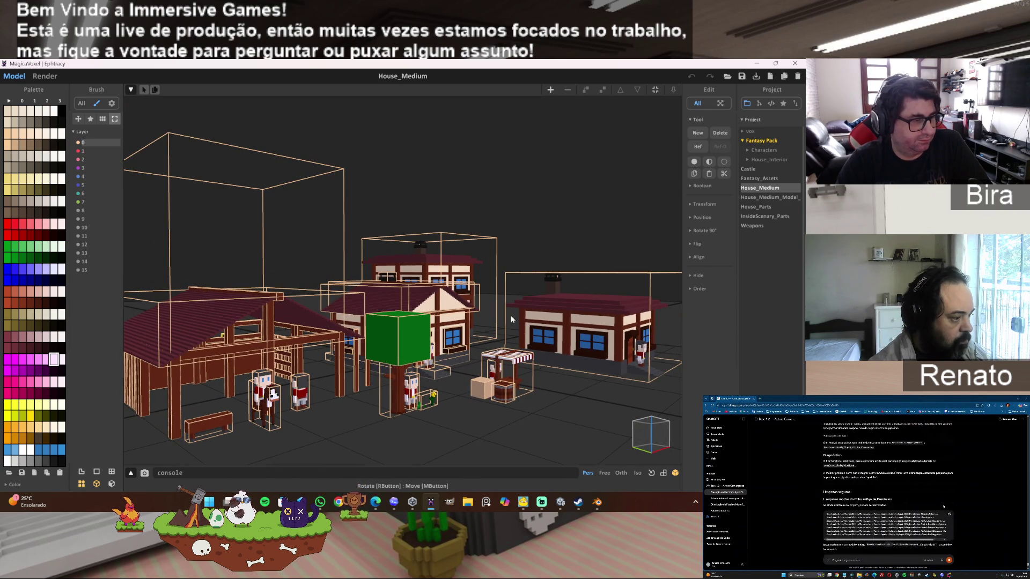
- Render the village from above, then load InsideScenary_Parts in a steep top-down view
key(Tab)
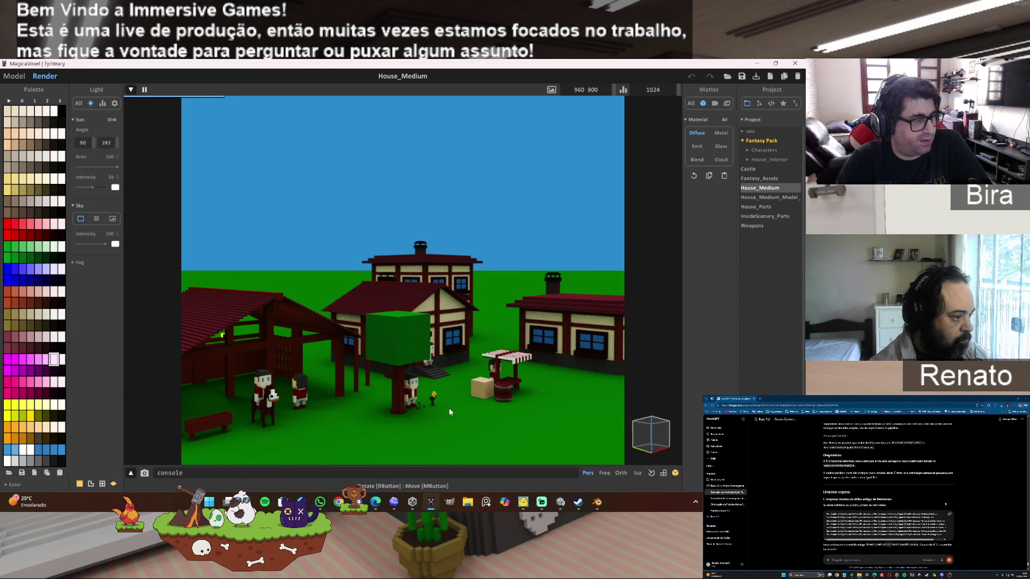
scroll(518, 359, down, 2)
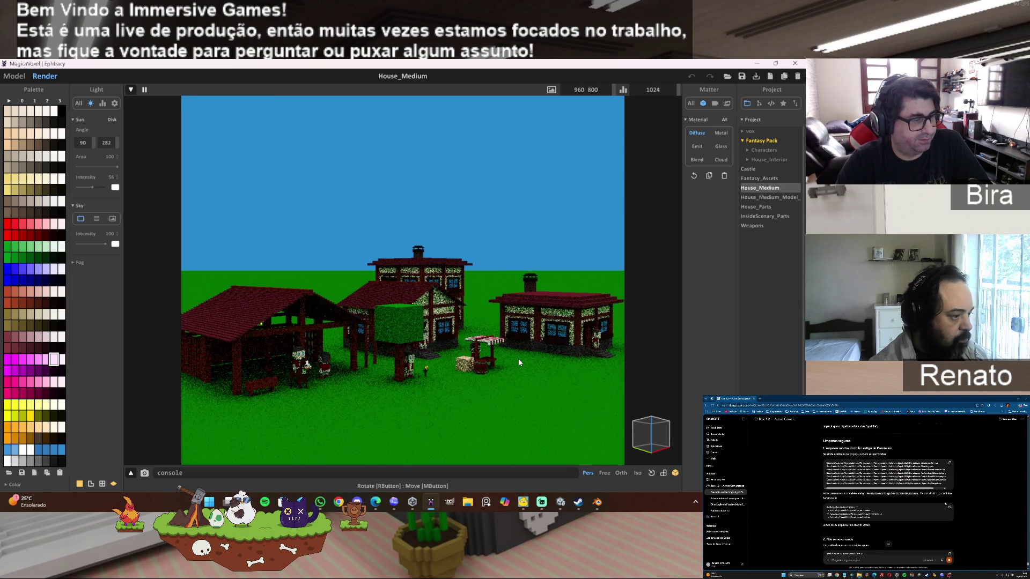
drag(499, 269, 488, 281)
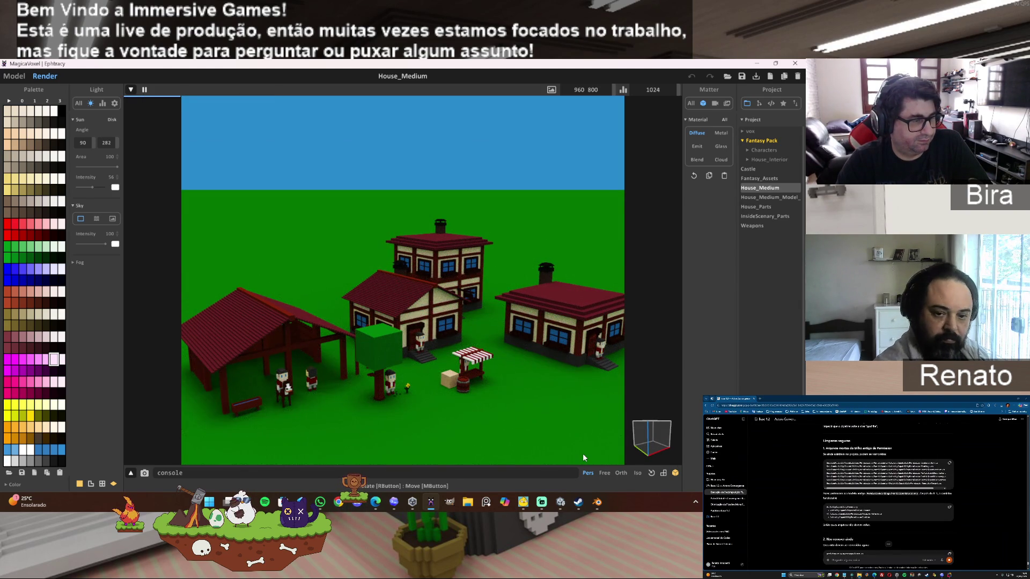
click(761, 217)
mouse_move(378, 310)
mouse_down()
mouse_move(406, 337)
mouse_move(413, 331)
mouse_up()
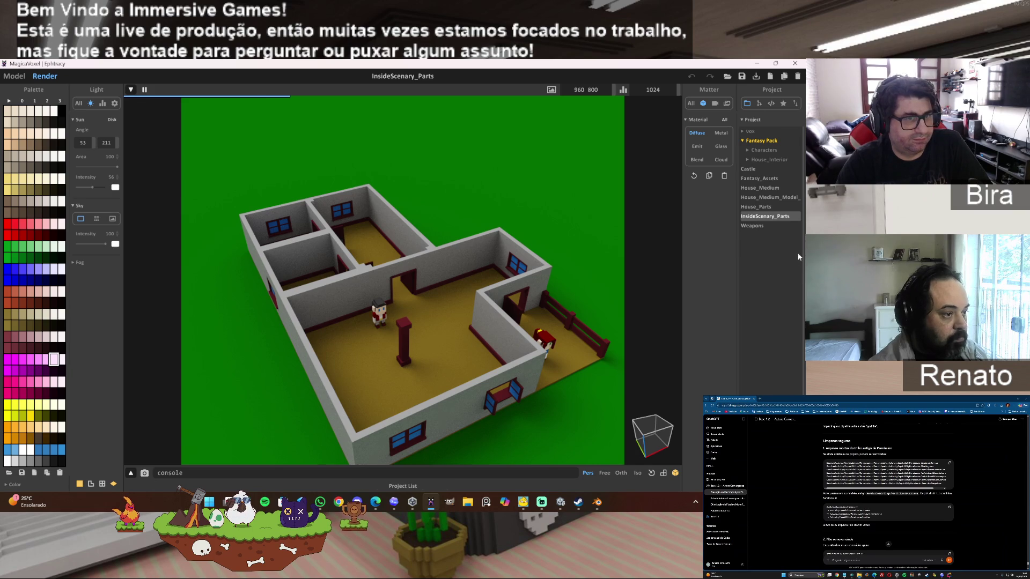
- Browse House_Parts, House_Medium_Model_B and House_Medium, then reload InsideScenary_Parts
click(766, 208)
click(771, 198)
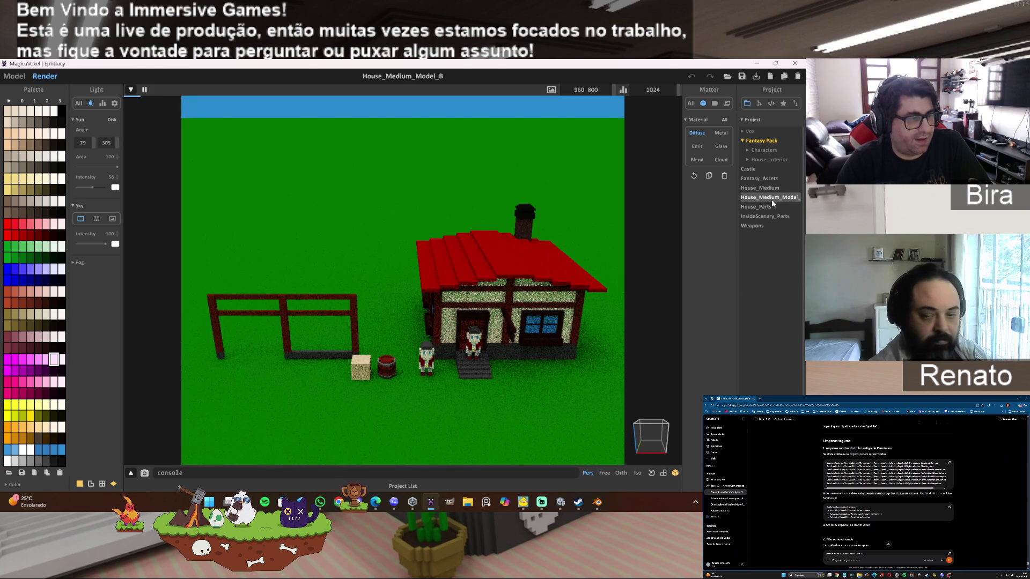
click(761, 189)
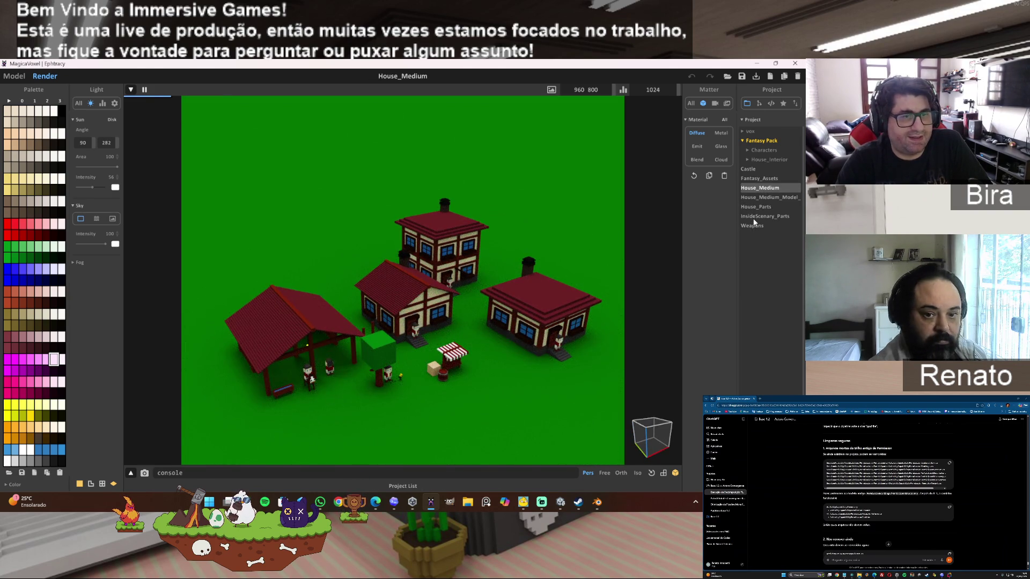
click(754, 217)
- Orbit the InsideScenary_Parts interior to view the bedrooms from above
drag(343, 310, 379, 305)
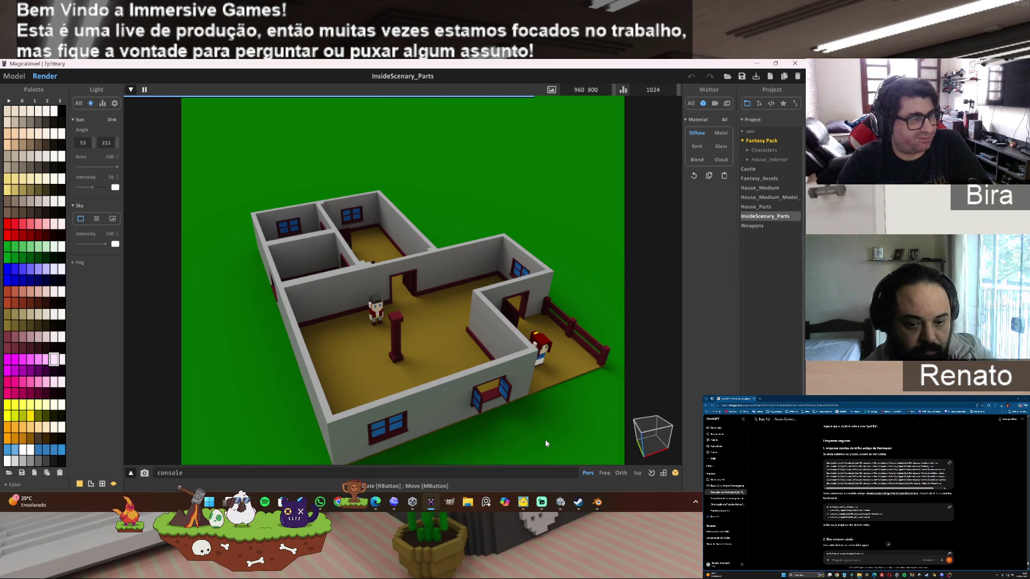
drag(499, 430, 507, 426)
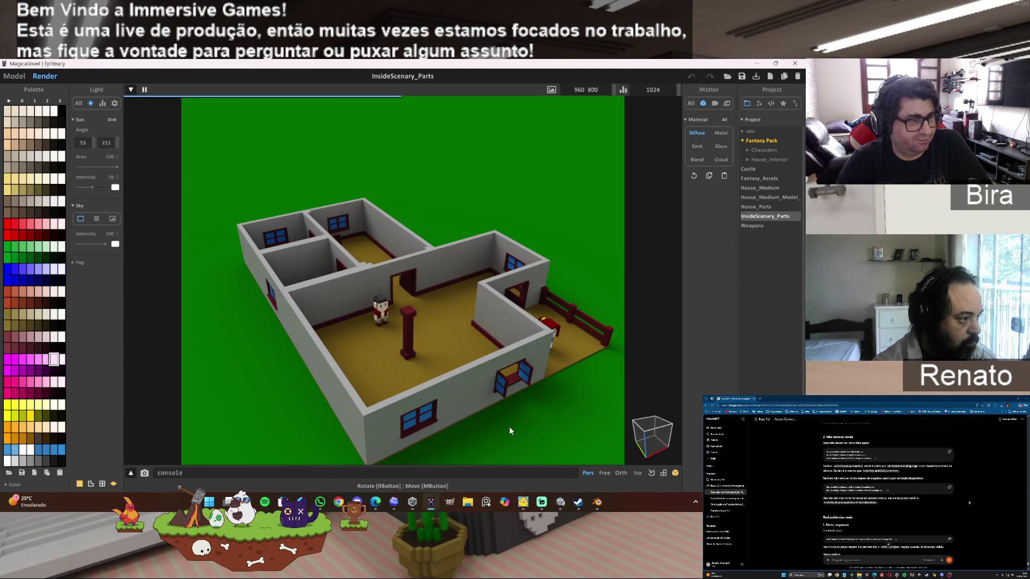
mouse_move(510, 427)
mouse_down()
mouse_move(519, 382)
mouse_move(472, 380)
mouse_up()
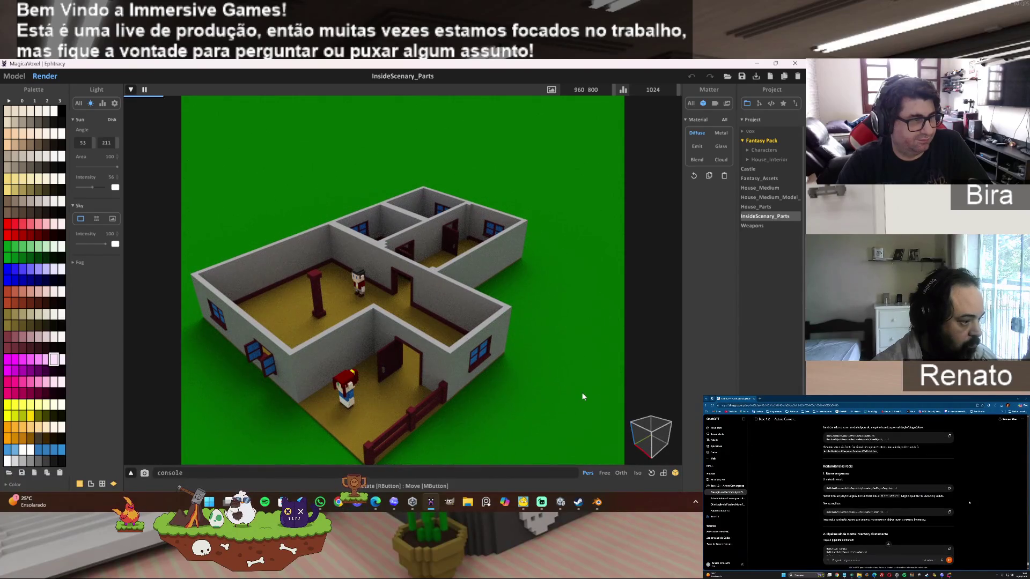
mouse_move(531, 313)
mouse_down()
mouse_move(525, 340)
mouse_move(405, 345)
mouse_move(470, 323)
mouse_up()
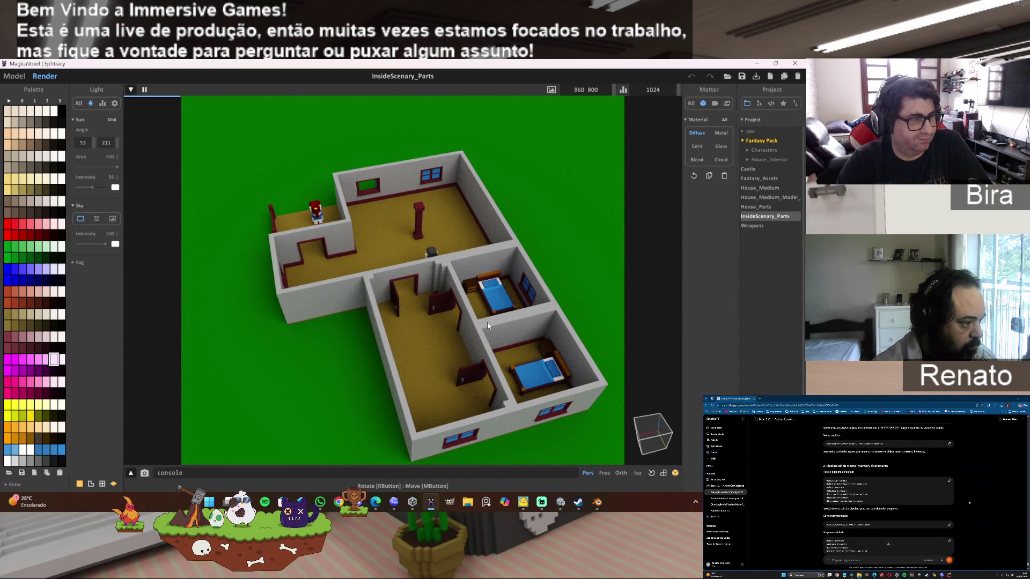
mouse_move(486, 321)
mouse_down()
mouse_move(441, 355)
mouse_move(457, 346)
mouse_up()
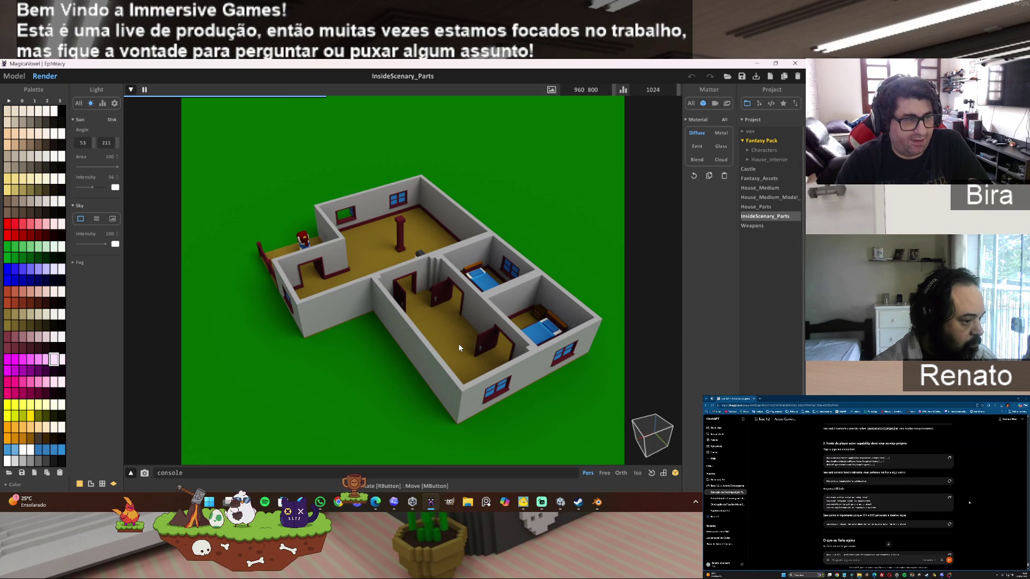
- Load and orbit the Old_Male_Citzen and Old_Female_Citzen characters, ending on the old female
click(763, 150)
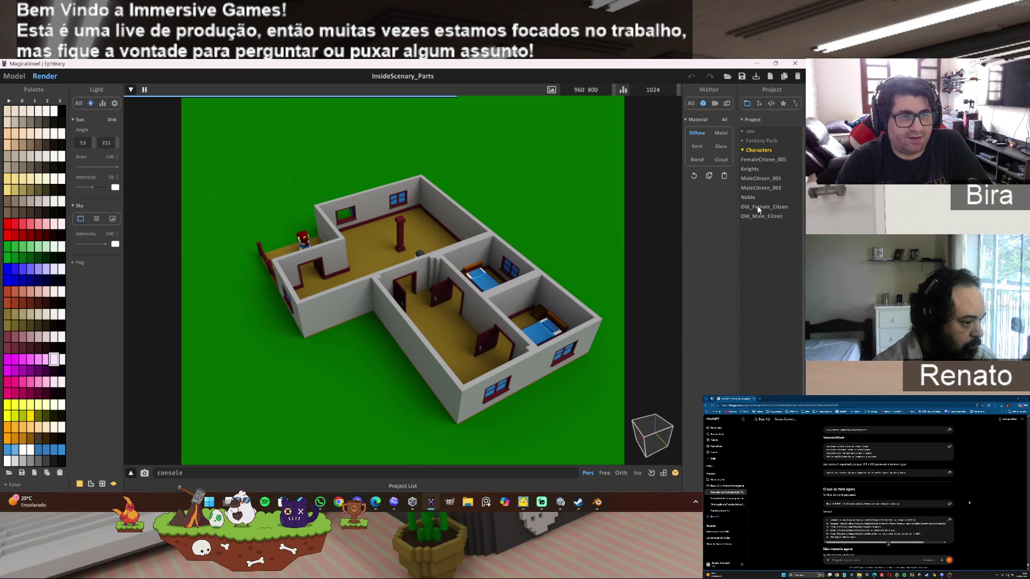
click(759, 216)
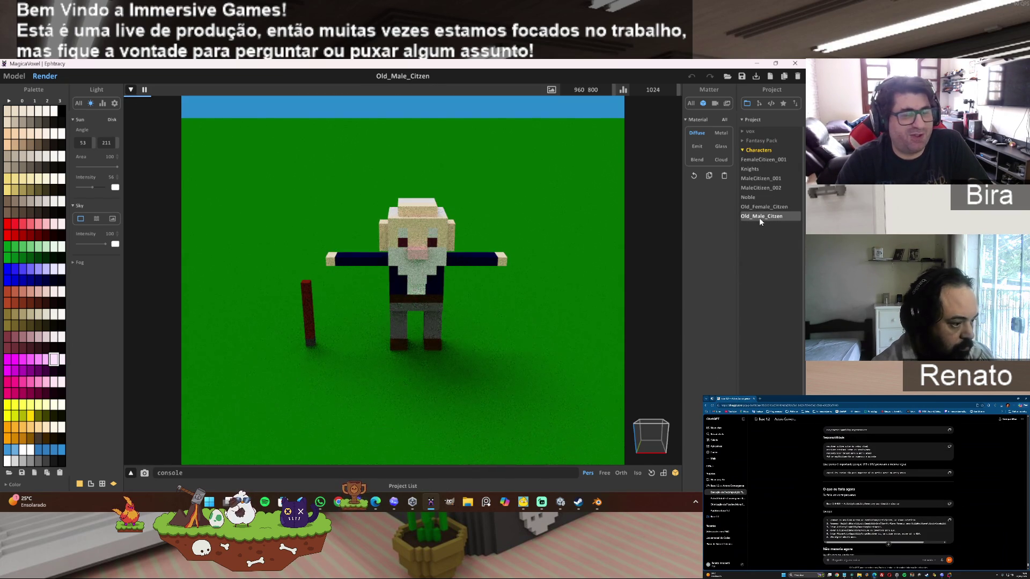
click(762, 206)
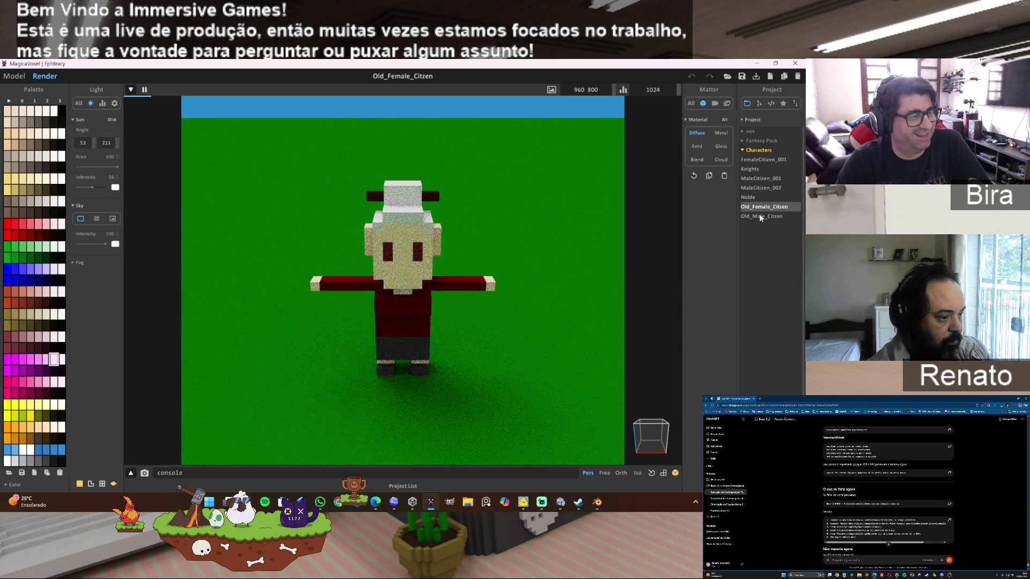
click(759, 216)
mouse_move(491, 291)
mouse_down()
mouse_move(469, 306)
mouse_move(496, 311)
mouse_up()
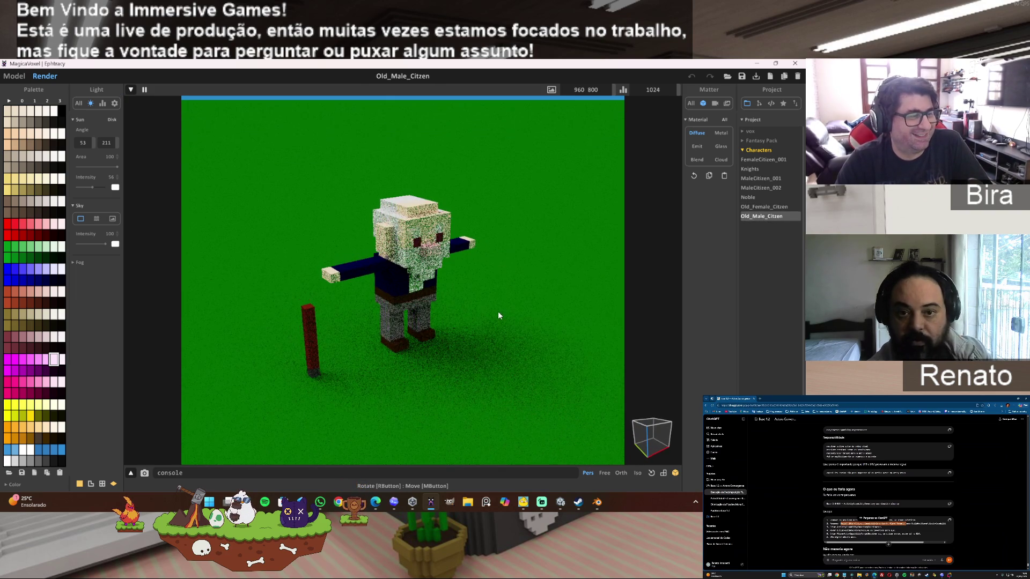
click(764, 209)
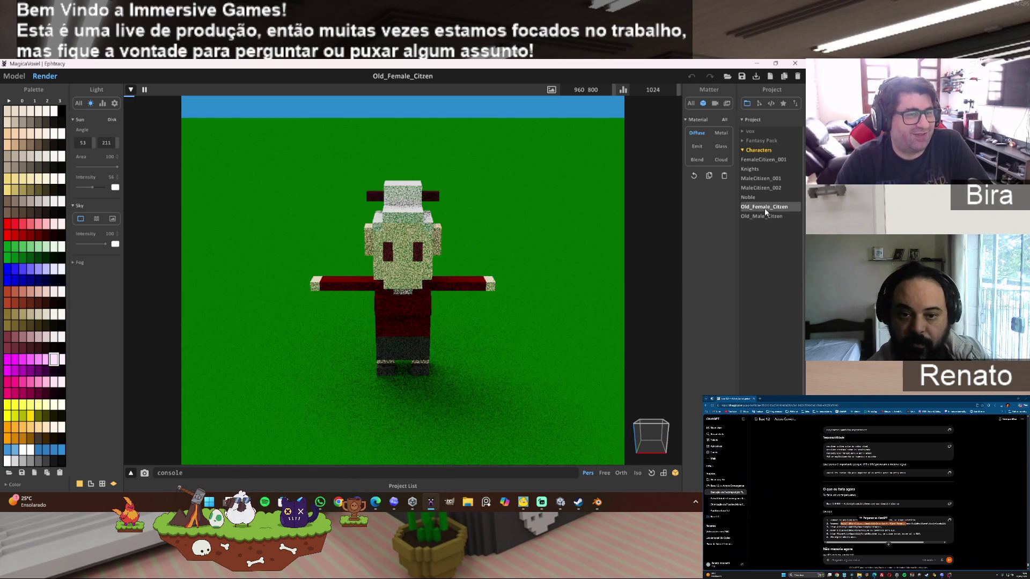
drag(416, 311, 452, 317)
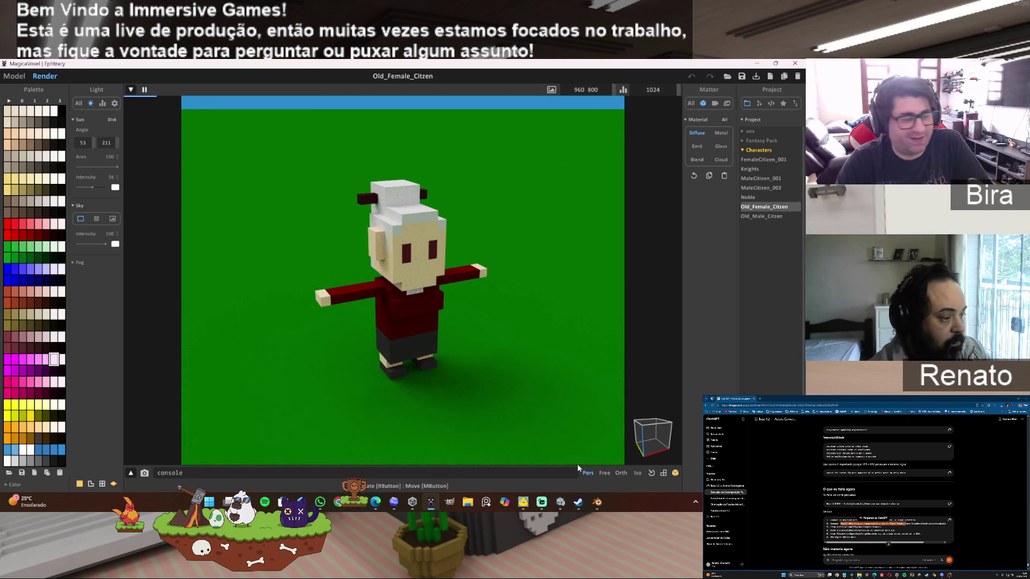
click(564, 506)
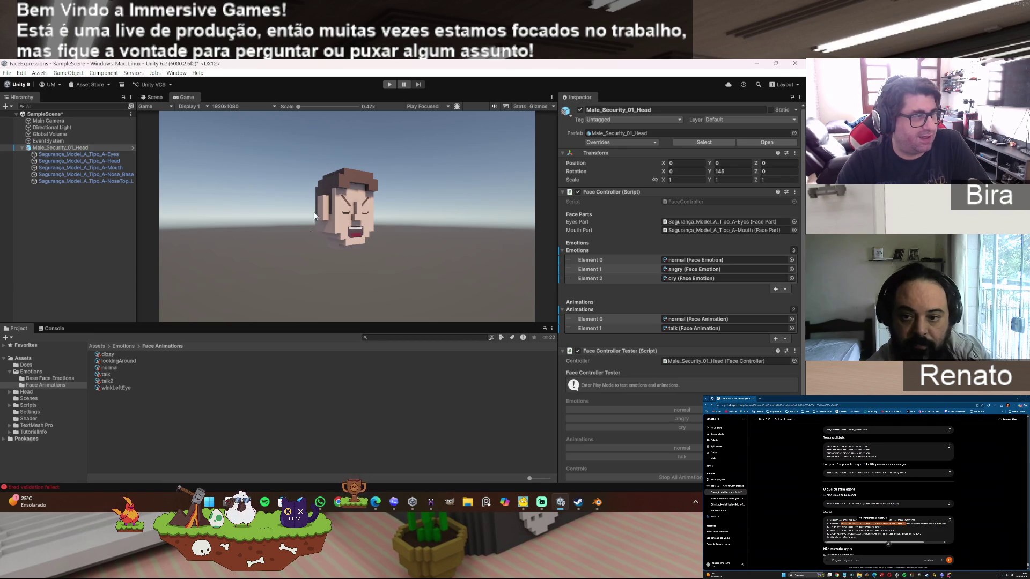
- In Play mode, test the angry, cry, talk and normal faces, then stop and minimize Unity
click(389, 85)
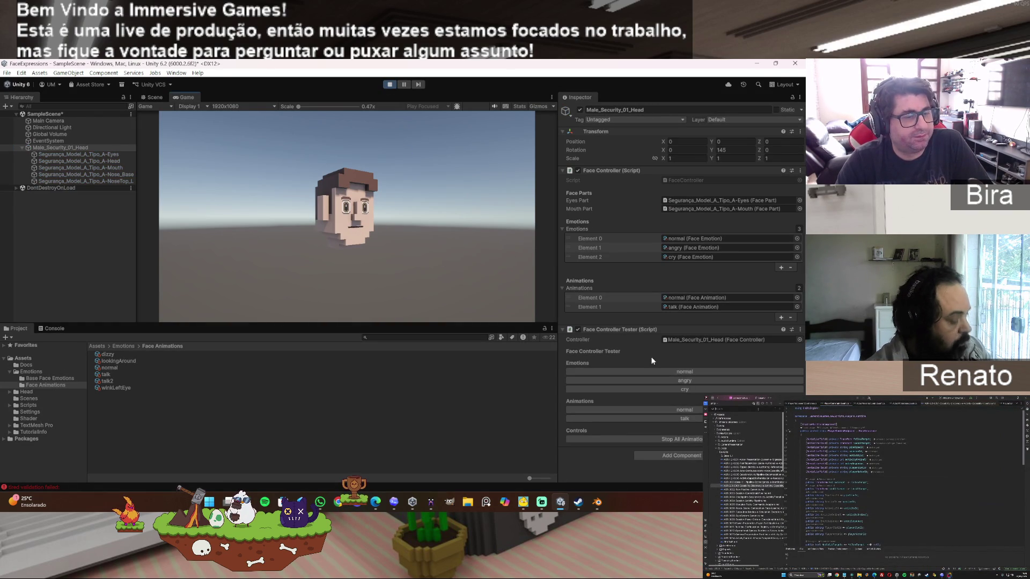
click(683, 383)
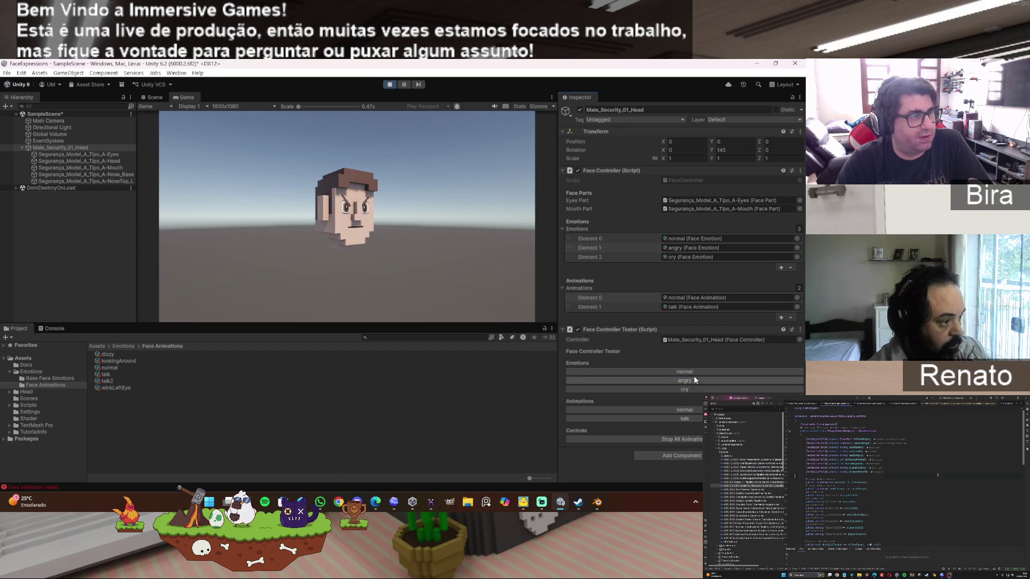
click(692, 389)
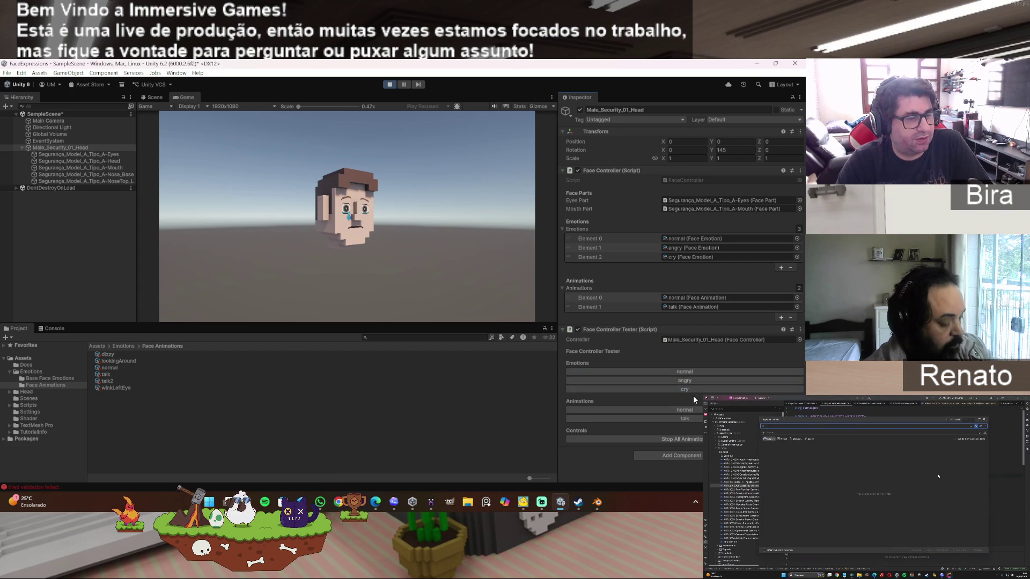
click(690, 416)
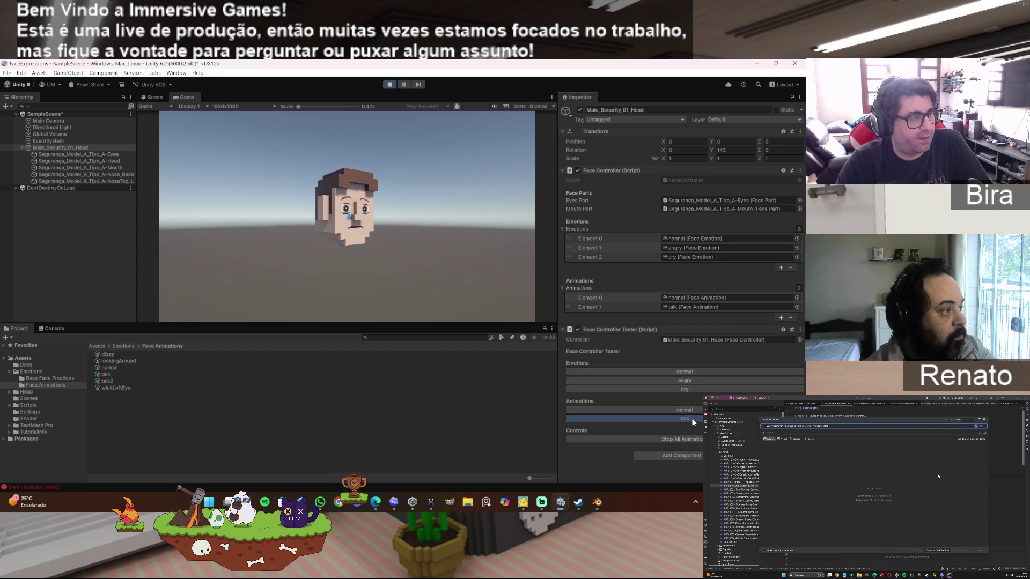
click(694, 411)
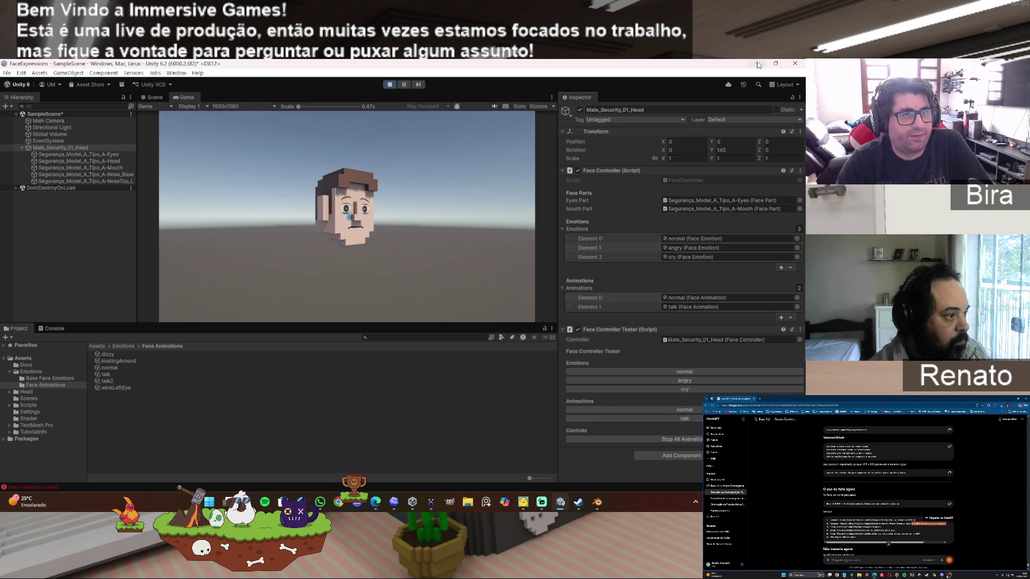
click(389, 84)
click(755, 65)
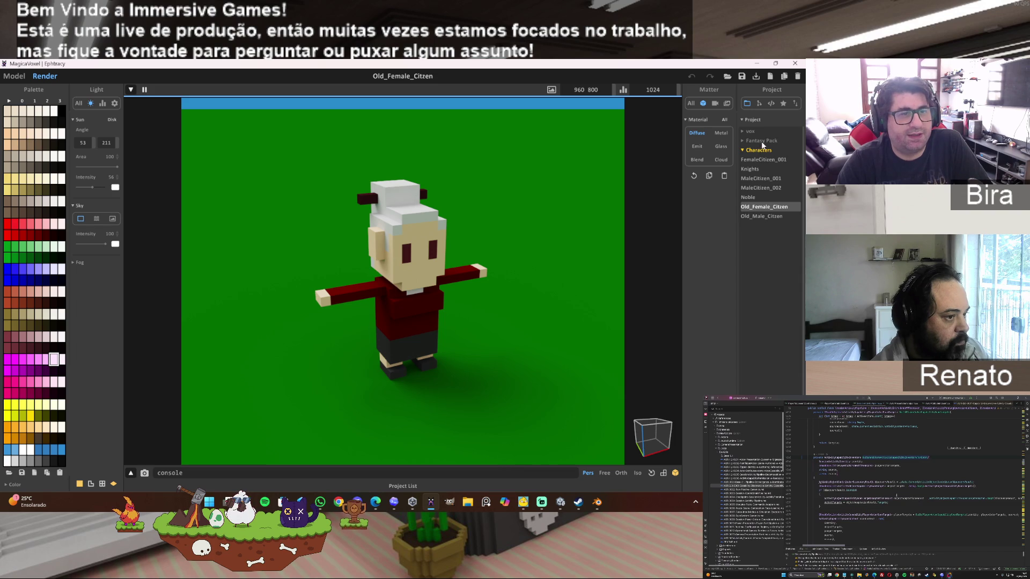
- Expand vox and PEGA and preview CenárioBase_Estudo_2, Characters, Objetos and teste
click(749, 132)
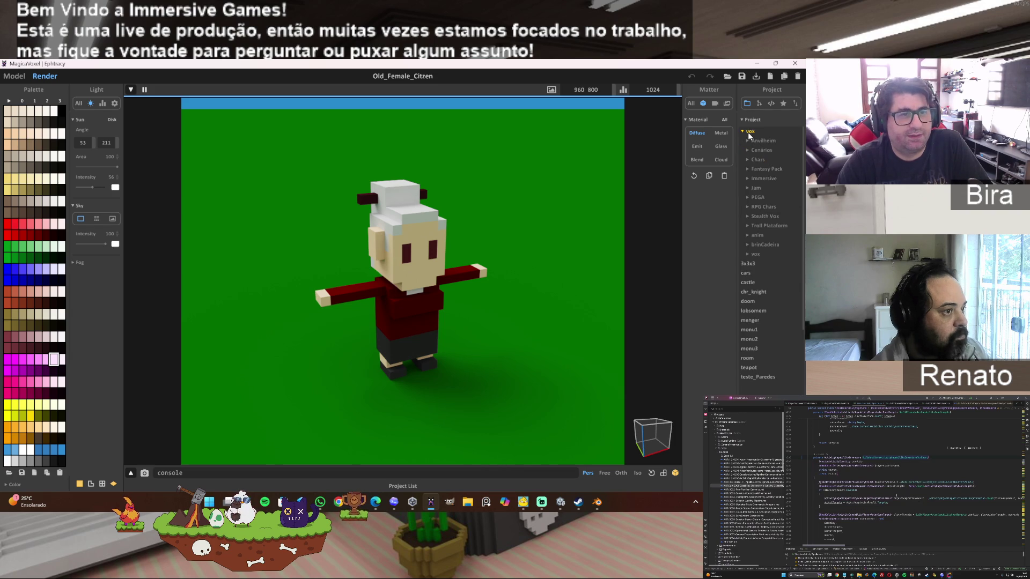
click(762, 197)
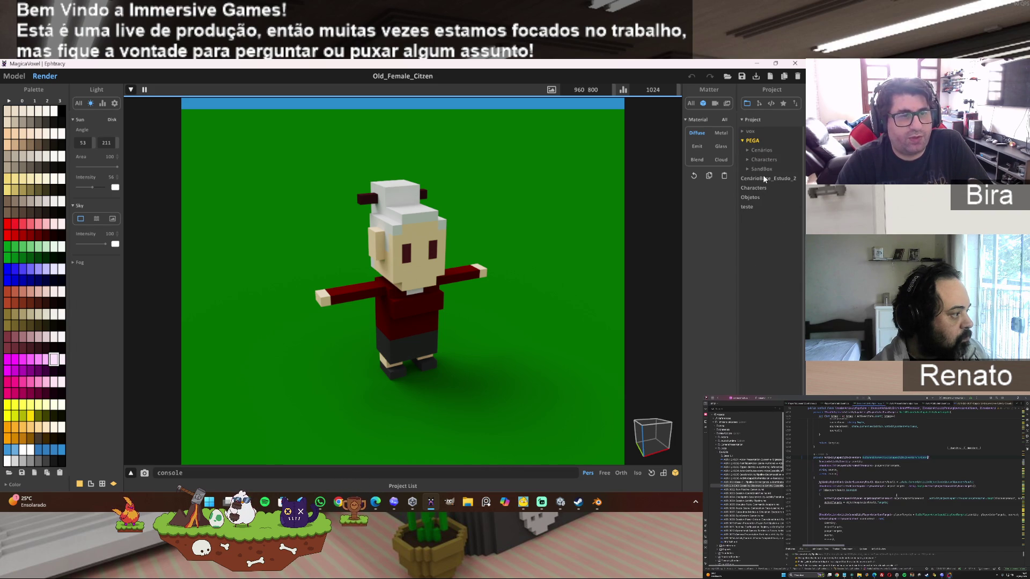
click(761, 179)
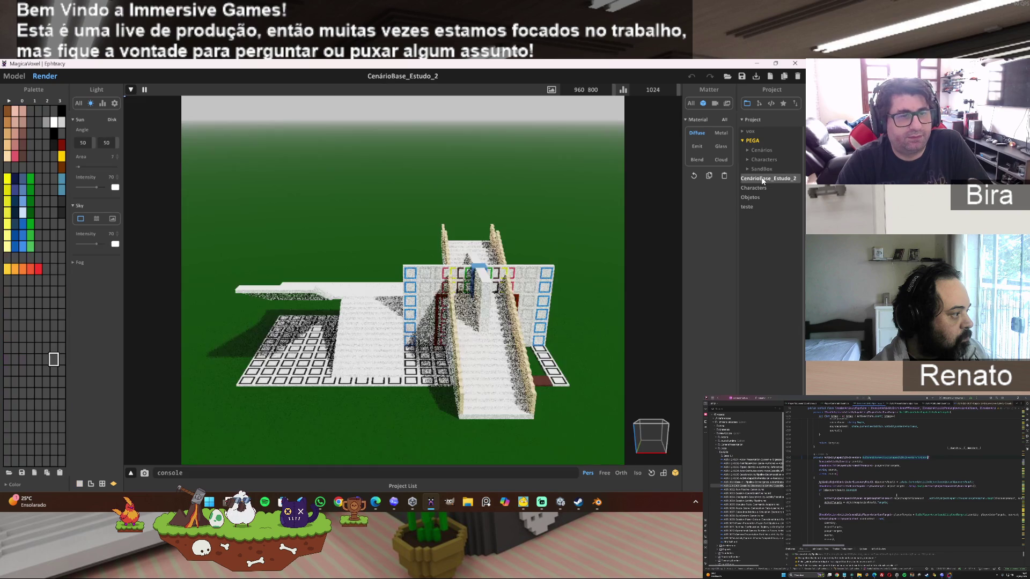
click(763, 187)
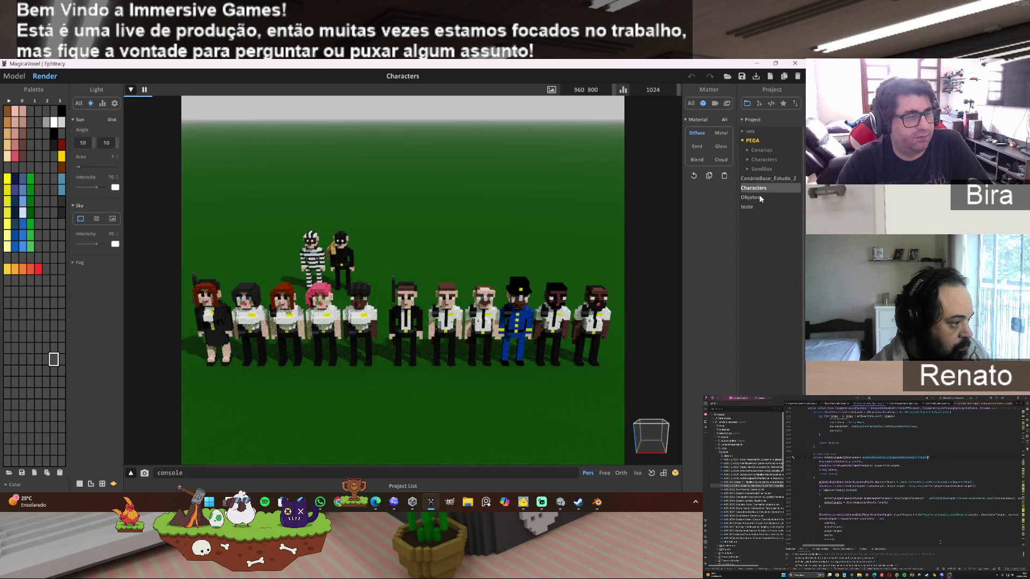
click(758, 198)
click(756, 210)
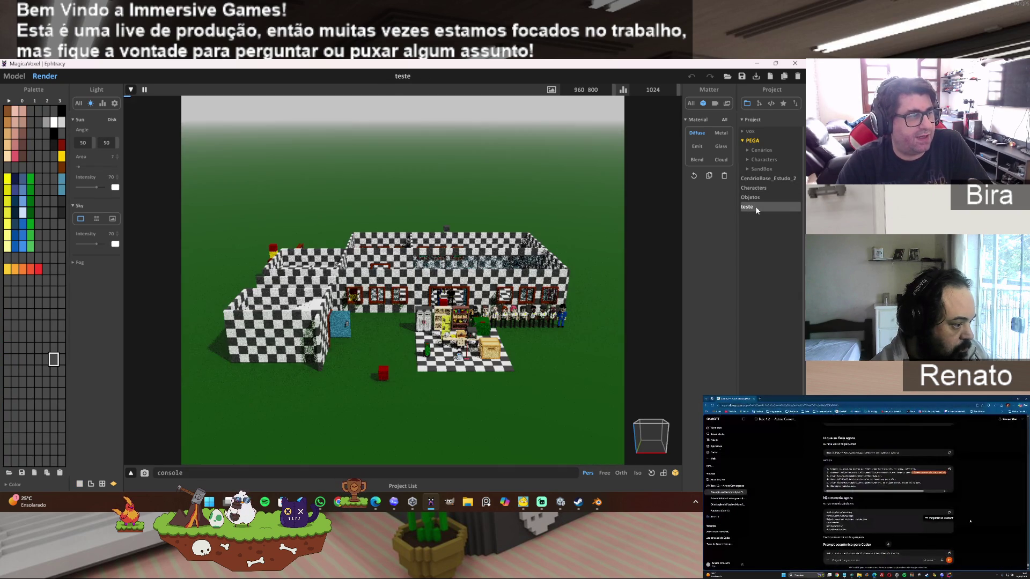
- In Cenários > Armazem, flip through the light, floor and wall models and open _Conceito
click(767, 149)
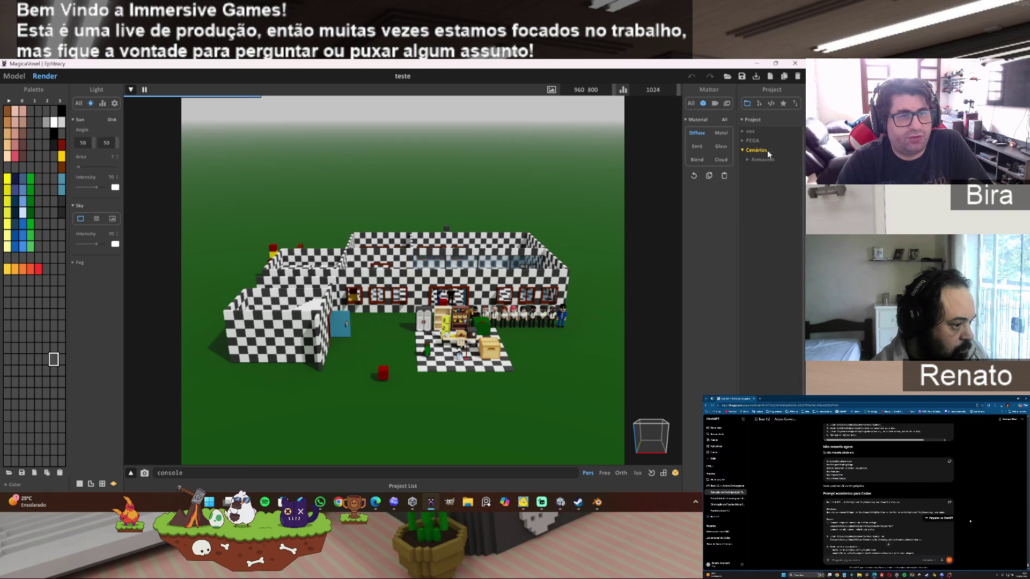
click(761, 159)
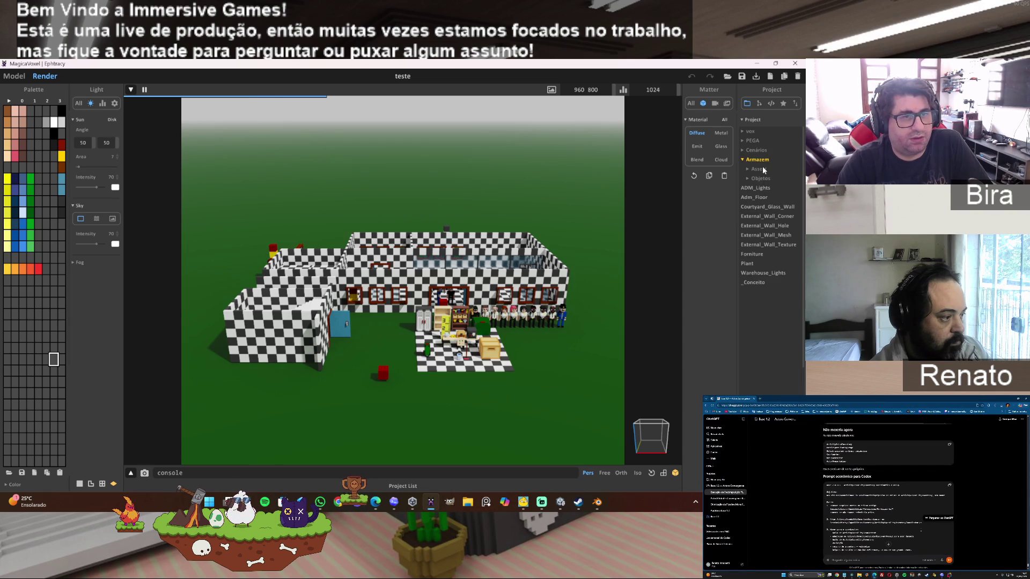
click(764, 189)
click(763, 197)
click(761, 208)
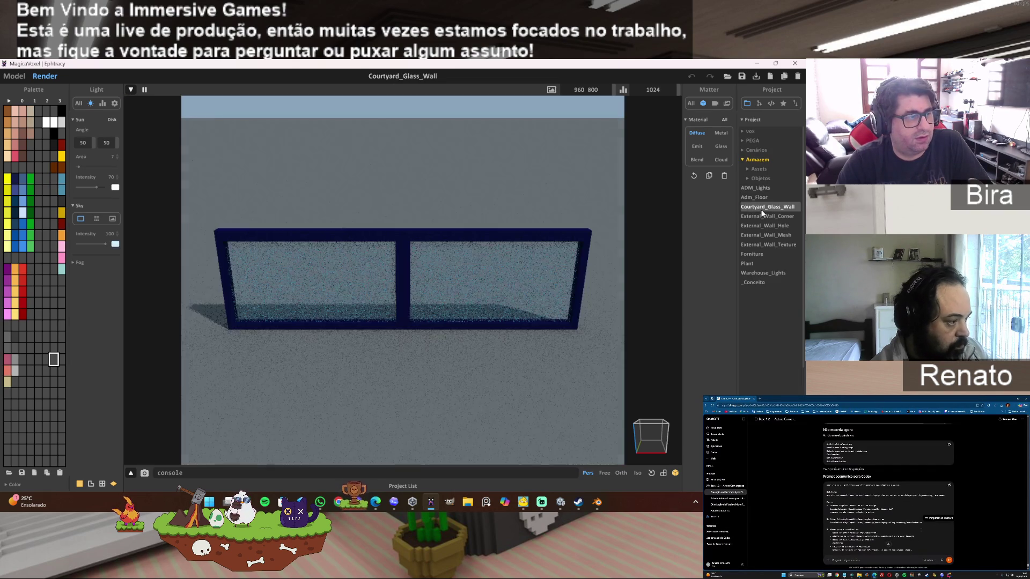
click(770, 217)
click(767, 226)
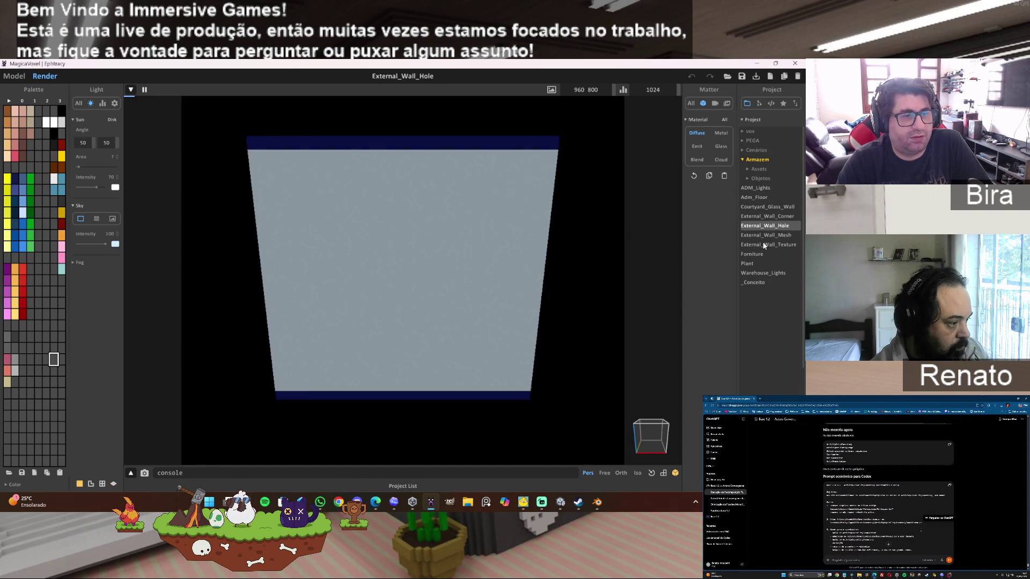
click(764, 244)
click(755, 282)
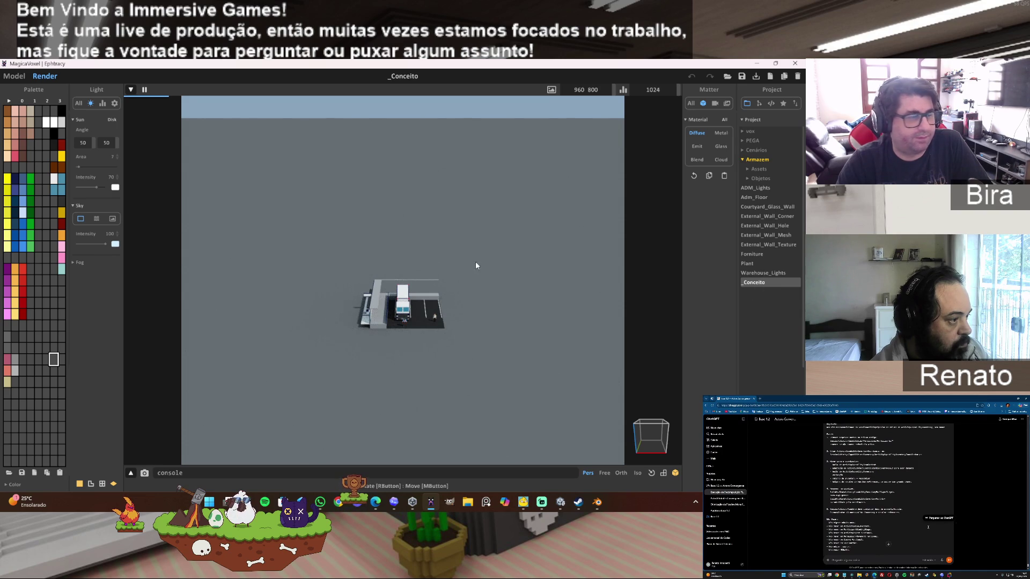
- Orbit to a low view of the whole _Conceito warehouse
mouse_move(279, 231)
mouse_down()
mouse_move(316, 235)
mouse_move(314, 203)
mouse_move(307, 234)
mouse_up()
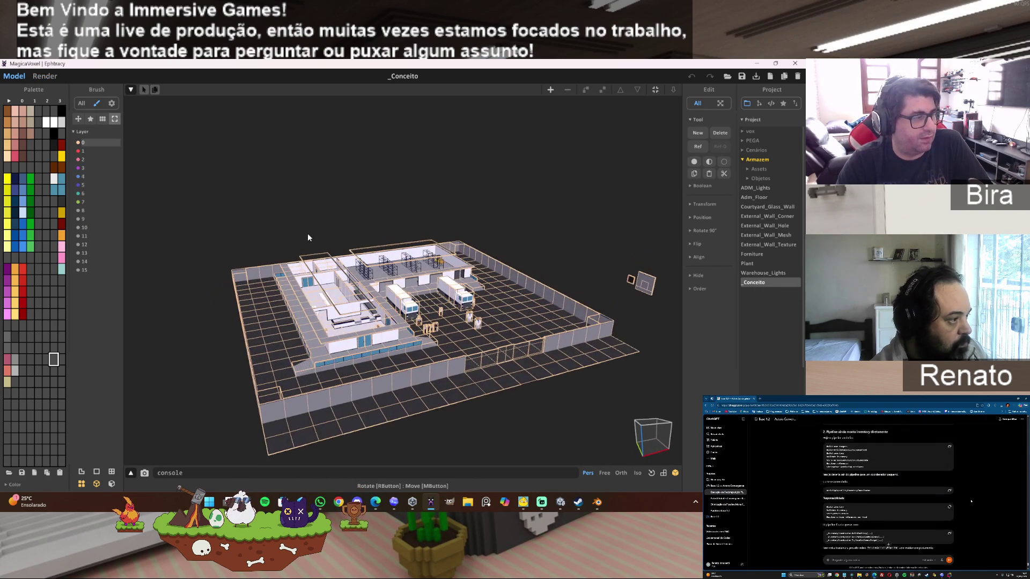
scroll(467, 299, up, 5)
scroll(466, 299, down, 5)
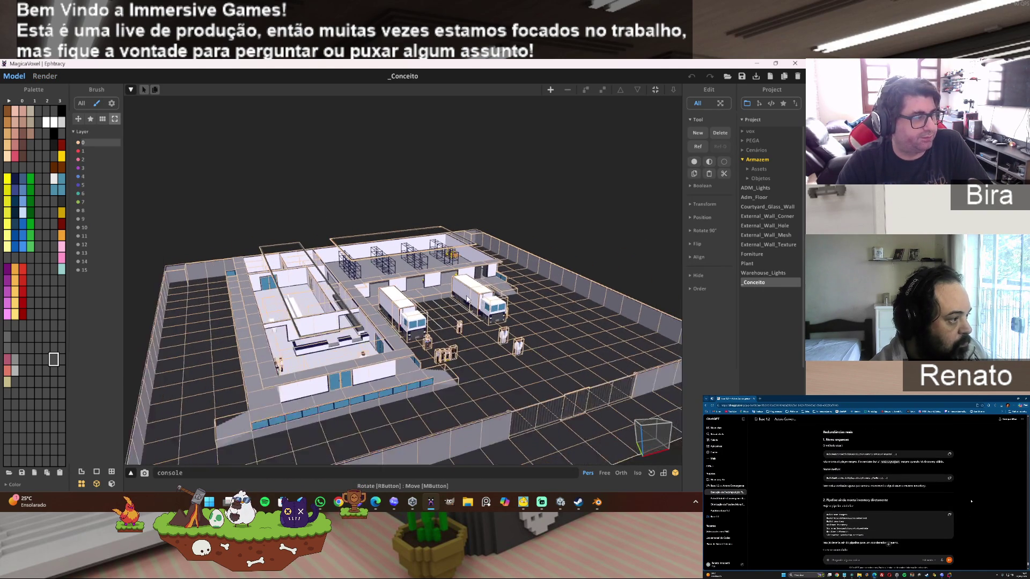
mouse_move(466, 299)
mouse_down()
mouse_move(458, 308)
mouse_move(453, 290)
mouse_up()
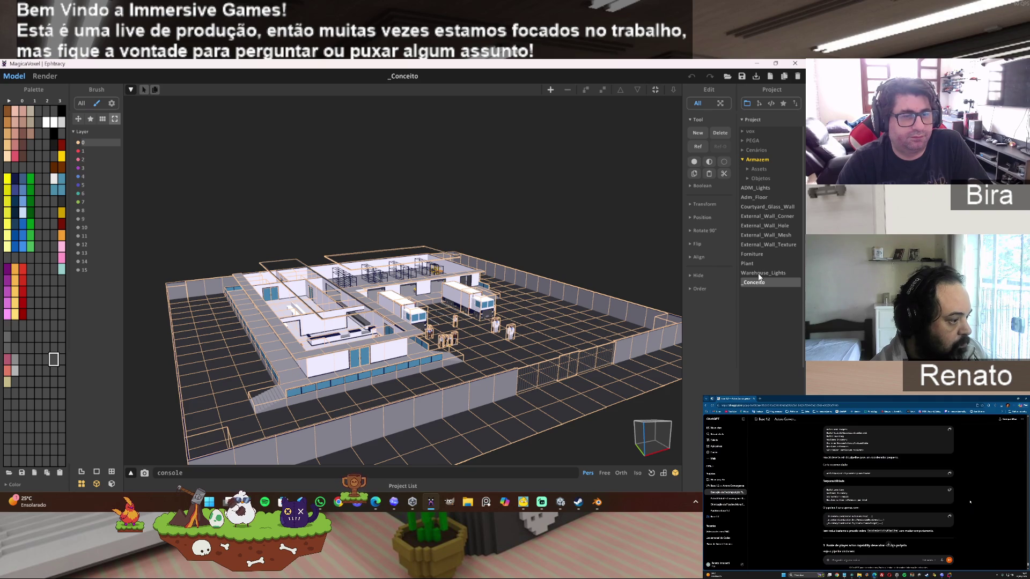
- Preview External_Wall_Texture and External_Wall_Mesh, then open Characters from the PEGA folder
key(Up)
key(Up)
key(Up)
click(764, 242)
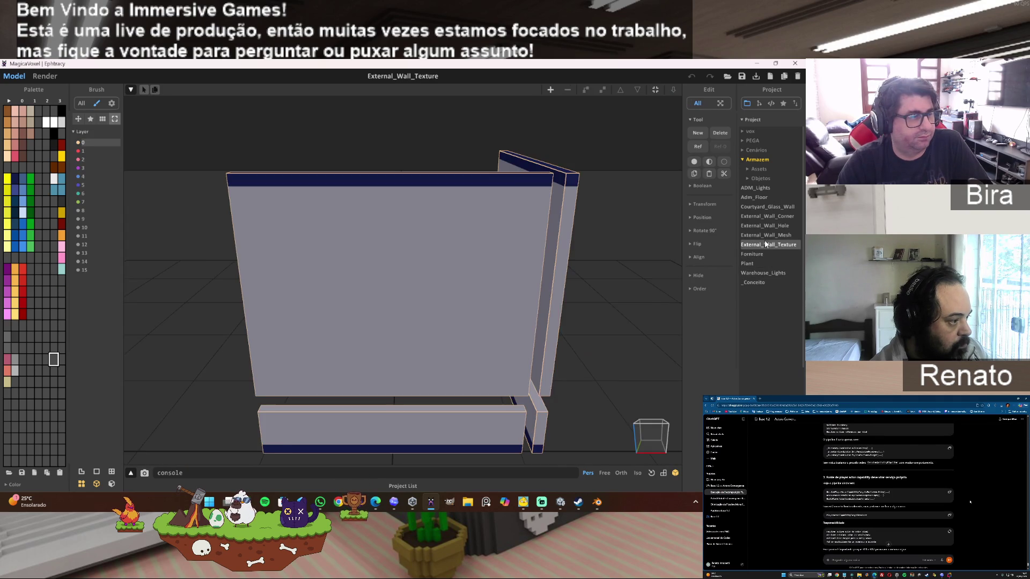
click(767, 237)
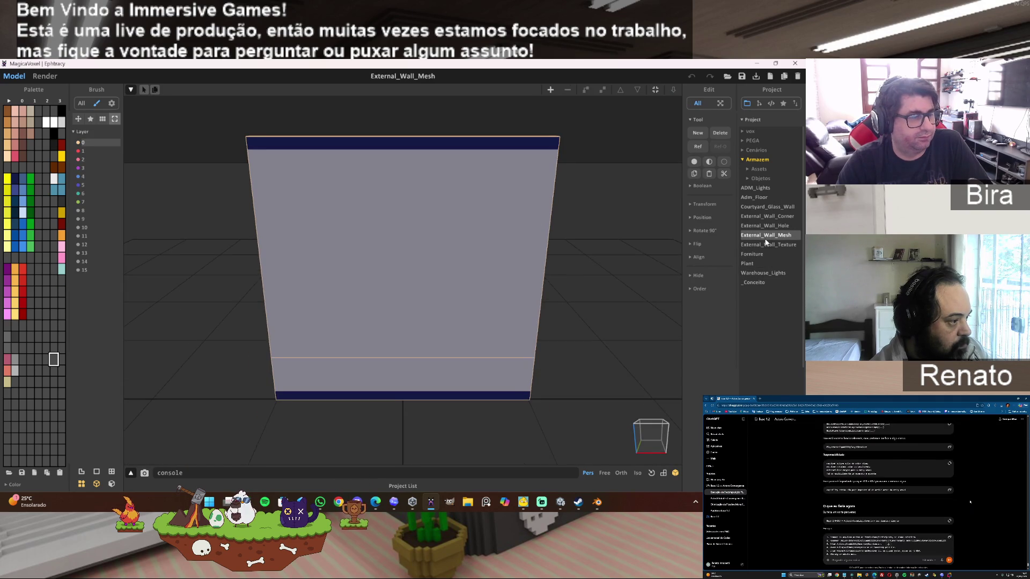
click(754, 141)
click(758, 189)
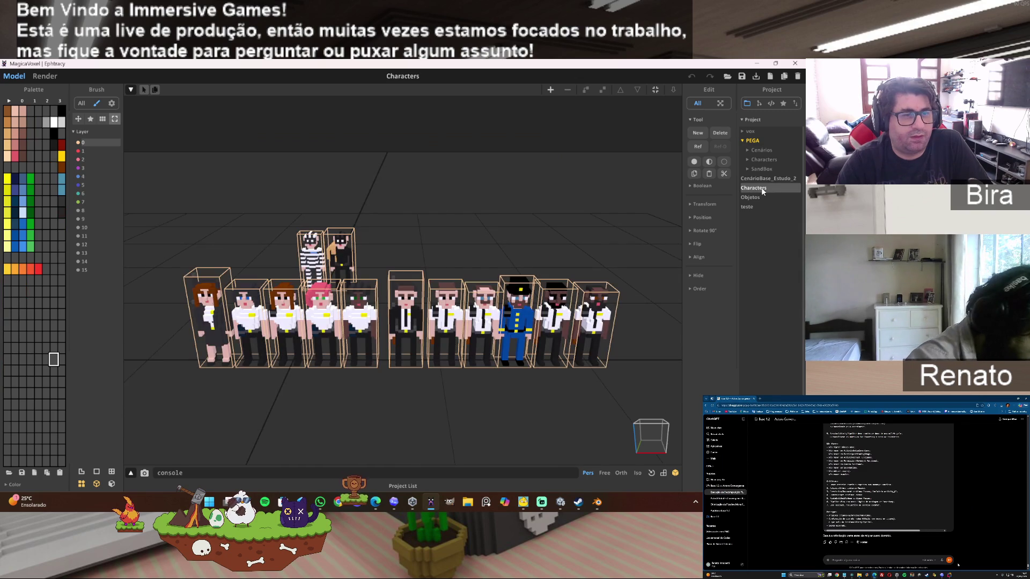
- Browse the 00 - Seguranças, 01 and 02 - Os Incríveis Larápios character groups
click(763, 161)
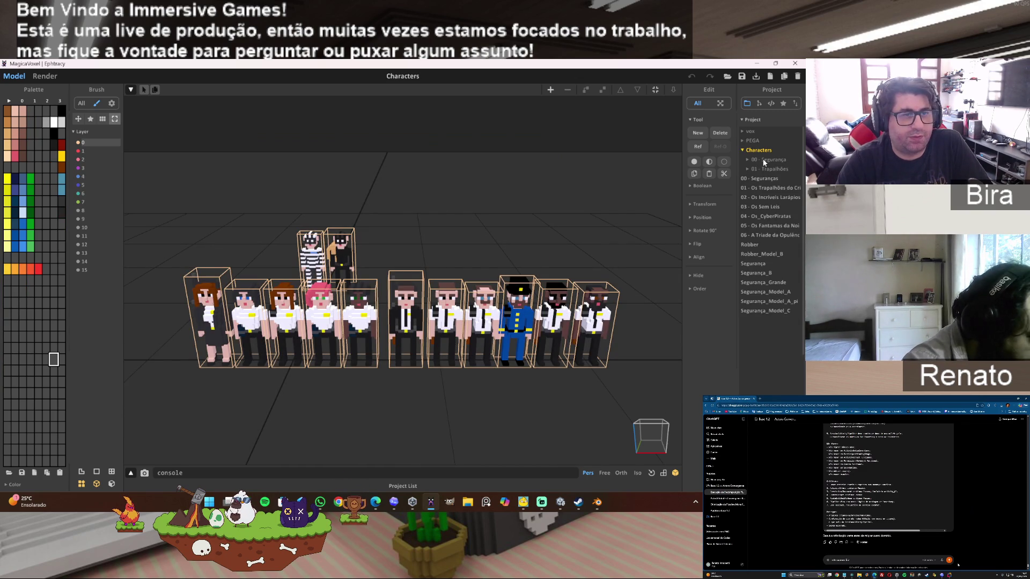
click(767, 180)
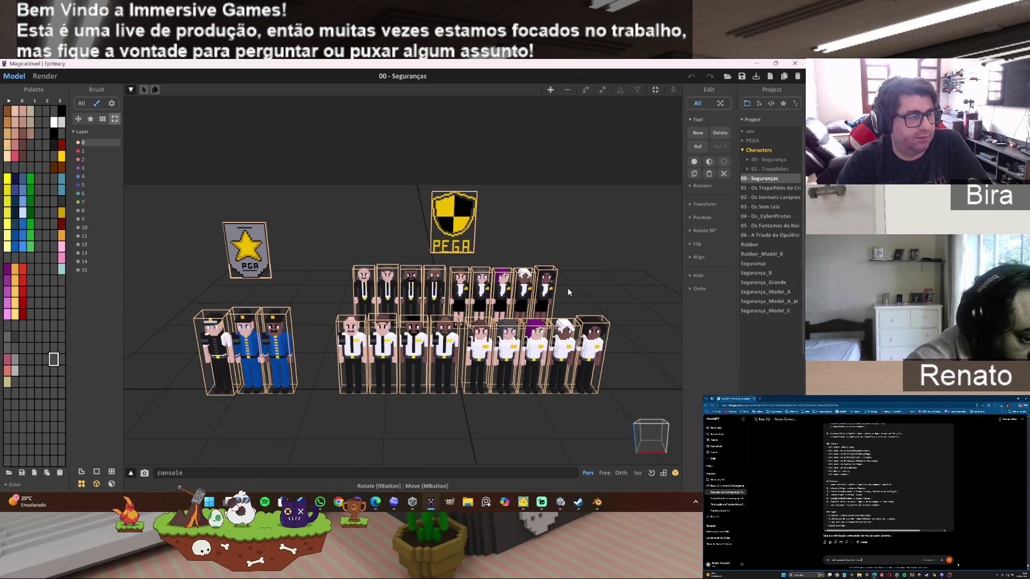
click(779, 188)
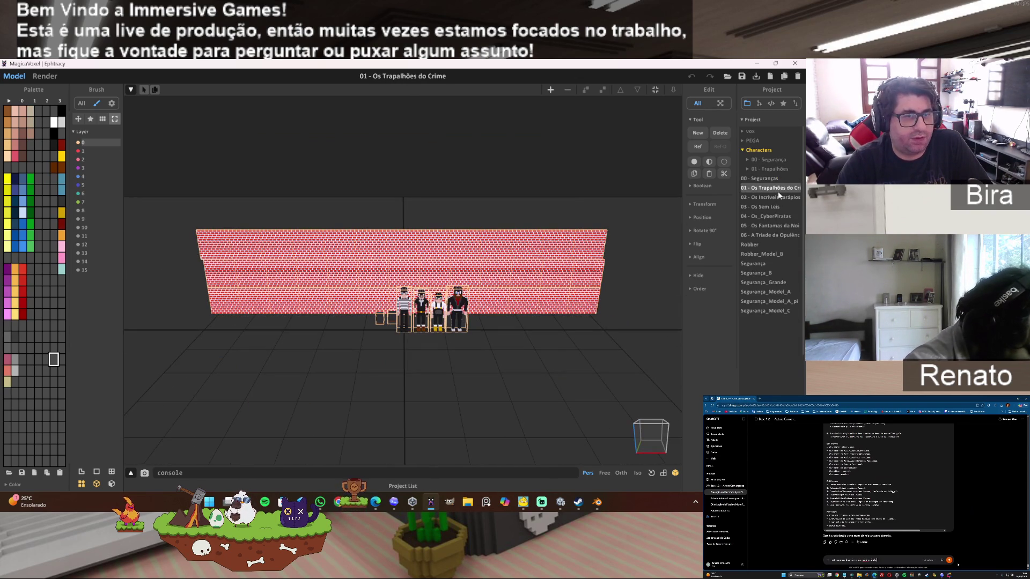
scroll(544, 326, up, 5)
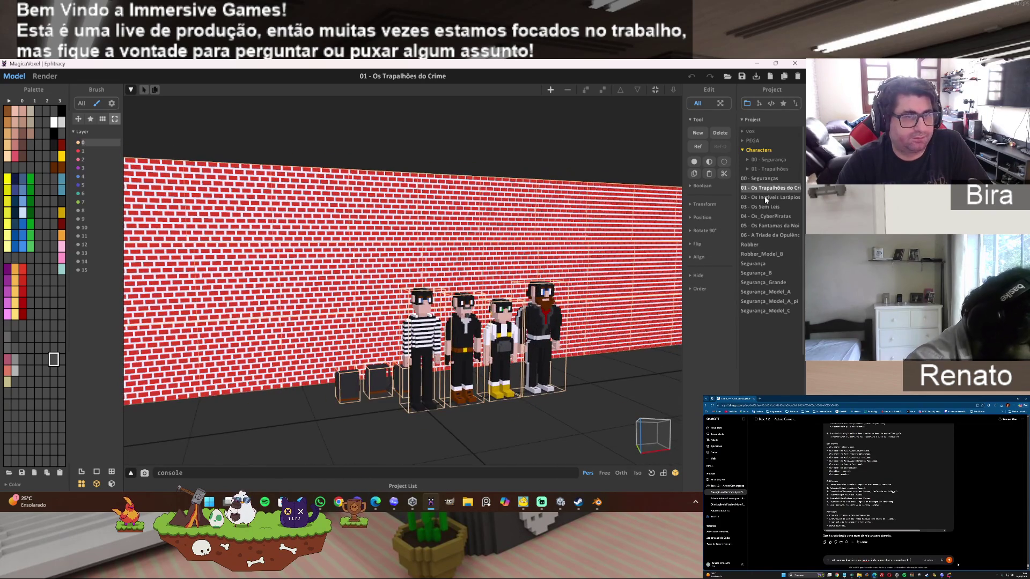
click(764, 197)
drag(483, 386, 407, 375)
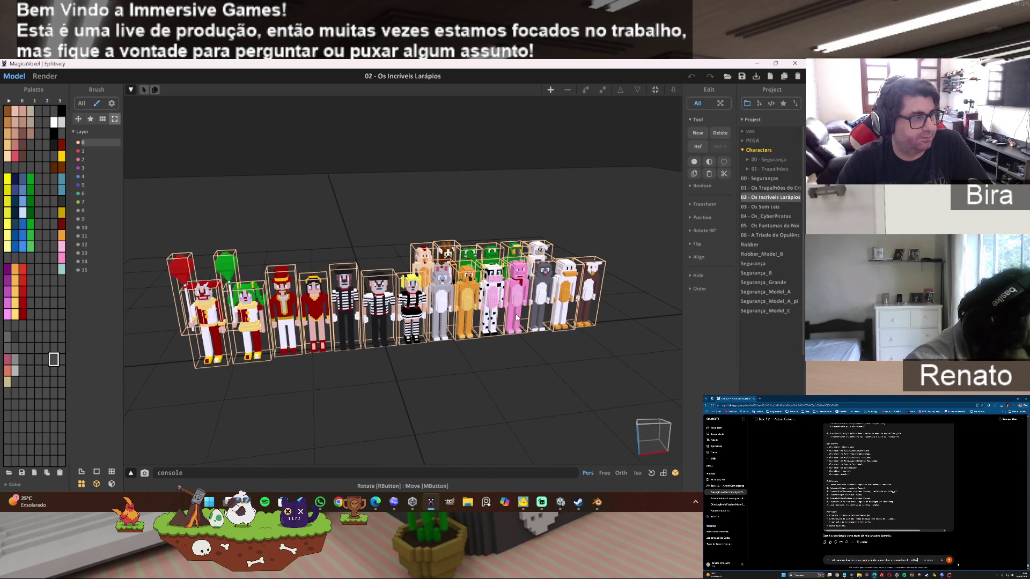
- Render the characters, then switch to 03 - Os Sem Leis and orbit the render camera
click(52, 78)
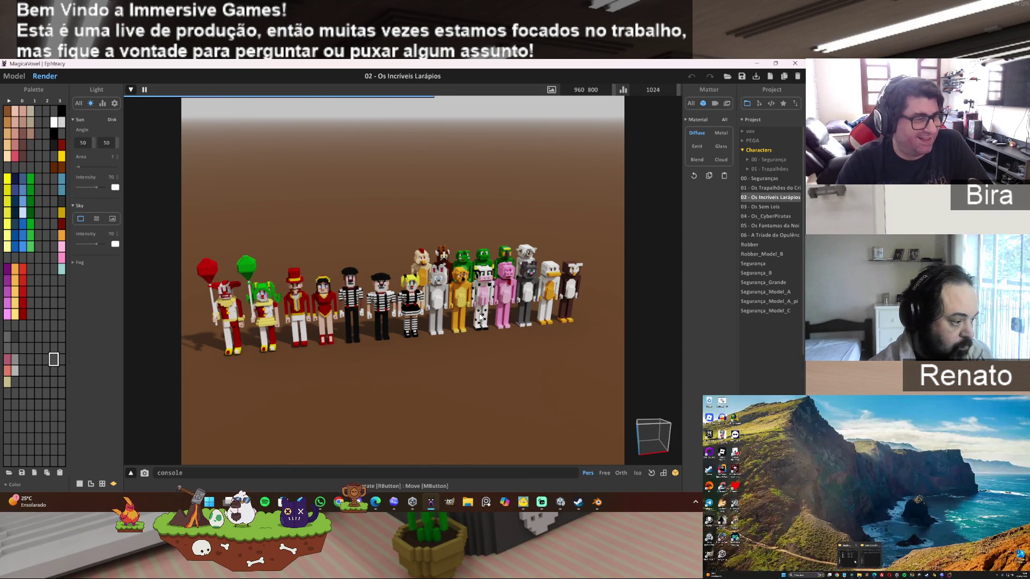
drag(371, 321, 387, 313)
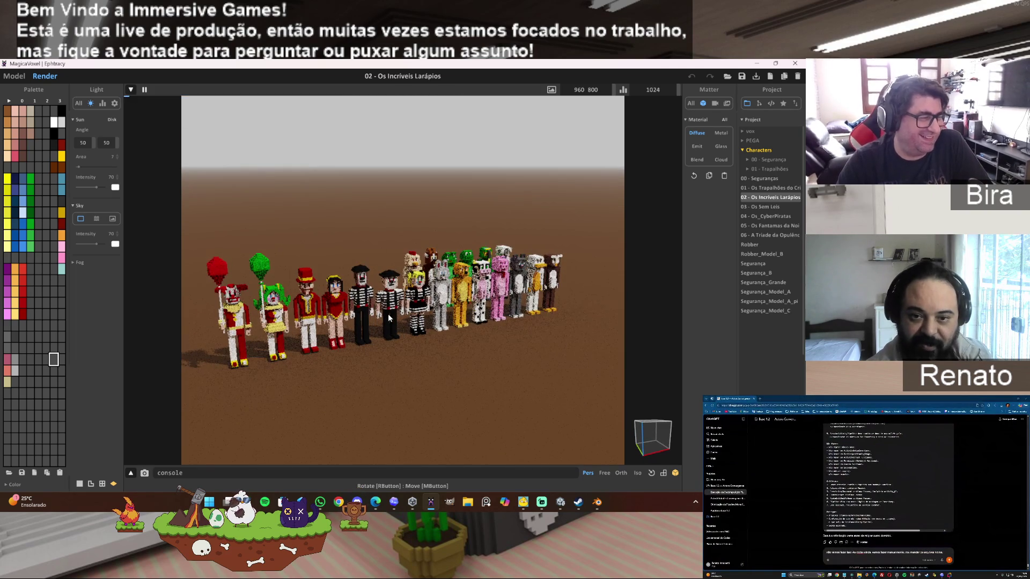
click(766, 208)
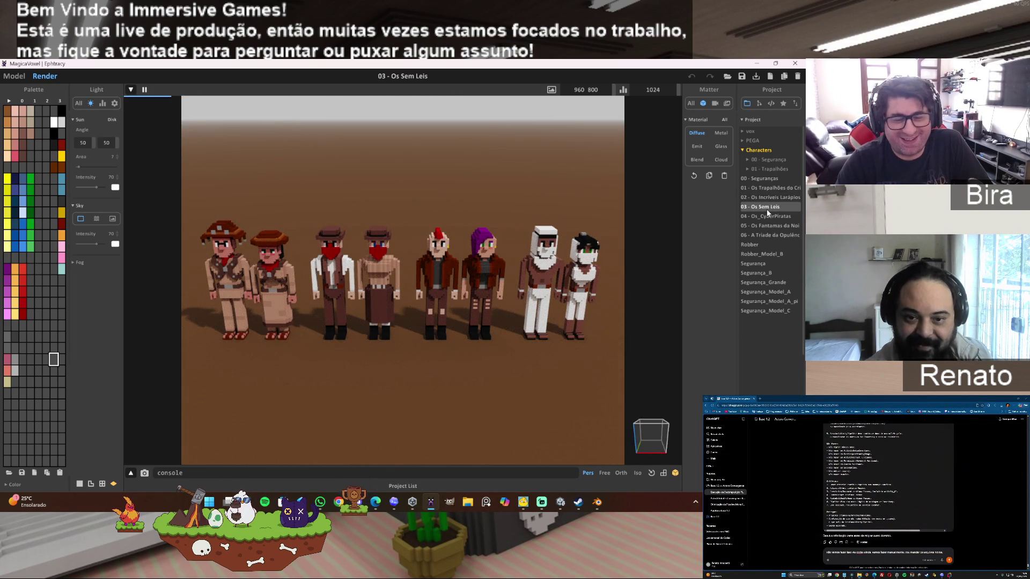
mouse_move(434, 332)
mouse_down()
mouse_move(422, 333)
mouse_move(442, 316)
mouse_up()
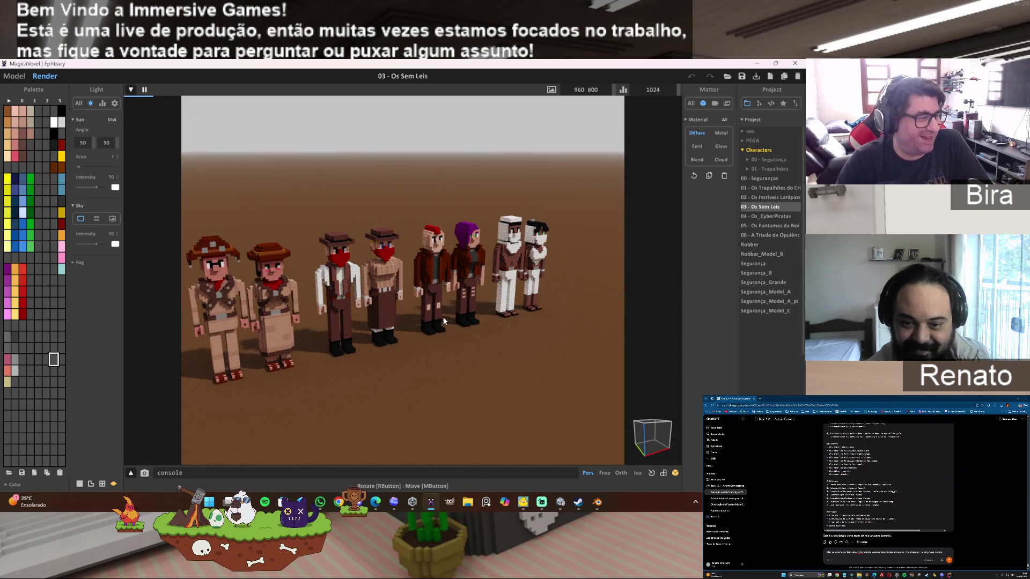
click(405, 328)
drag(505, 340, 496, 338)
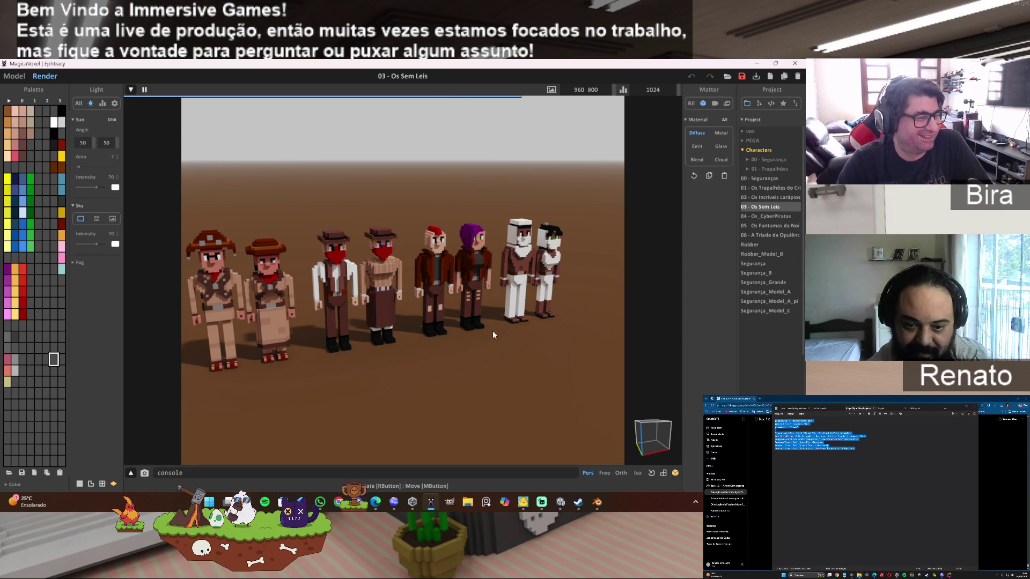
click(757, 215)
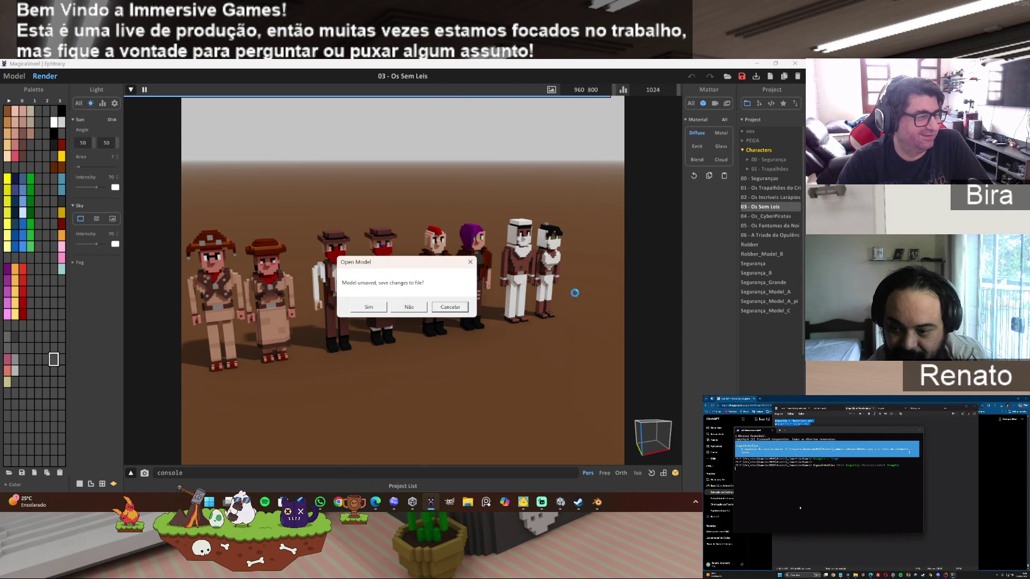
- Discard unsaved changes, render 05 - Os Fantamas da Noite diagonally, then load 06 - A Tríade da Opulência
click(405, 308)
mouse_move(462, 271)
mouse_down()
mouse_move(334, 287)
mouse_move(506, 267)
mouse_up()
click(761, 226)
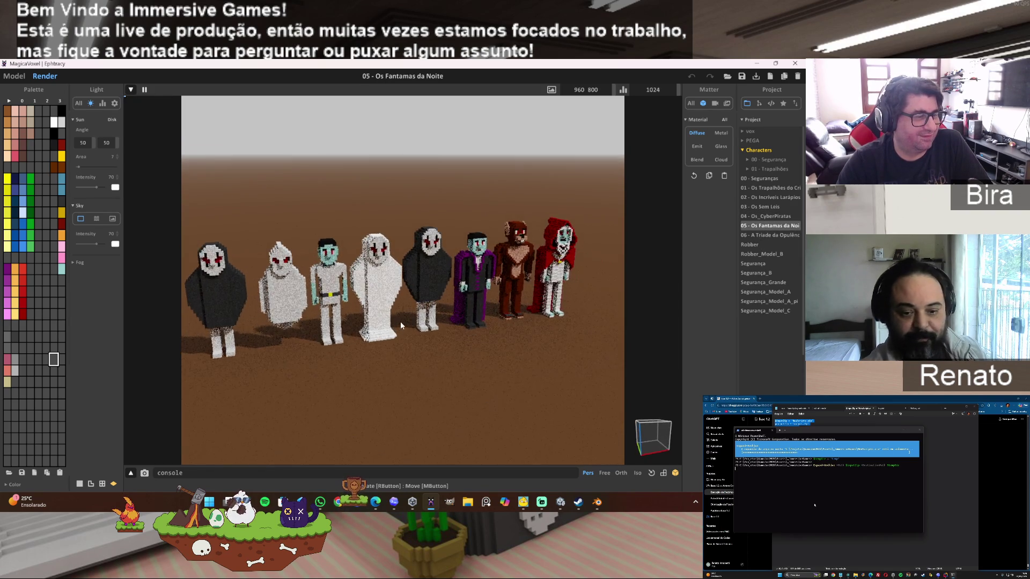
drag(385, 328, 403, 330)
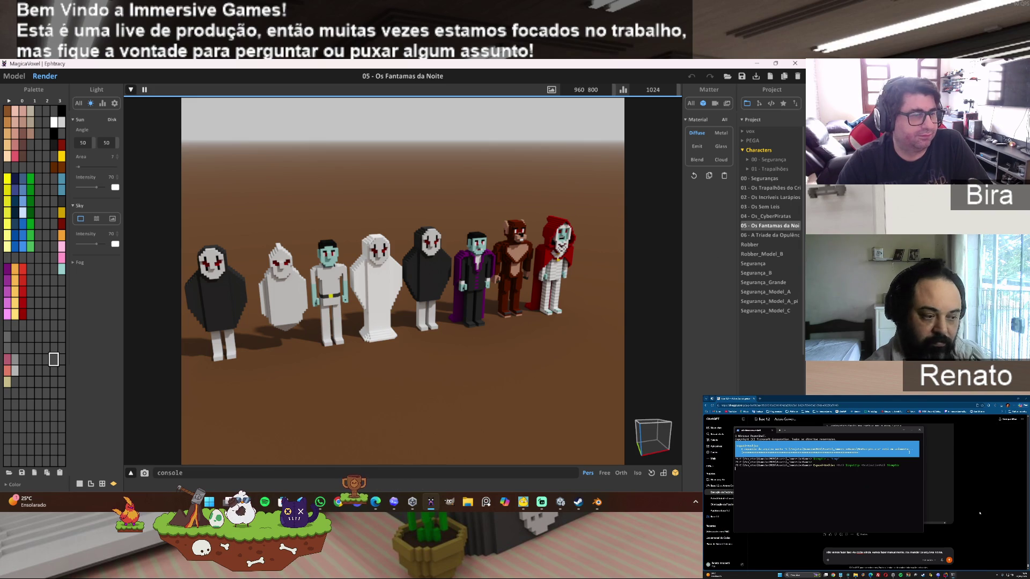
click(770, 236)
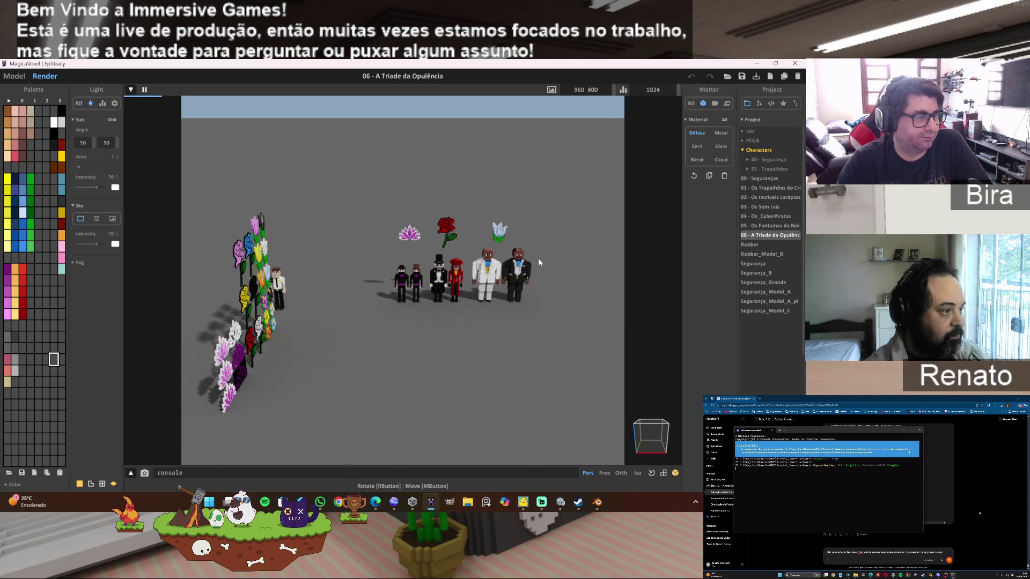
- Zoom the render onto the Tríade da Opulência figures and their flower emblems, then open the Robber model
scroll(539, 259, up, 5)
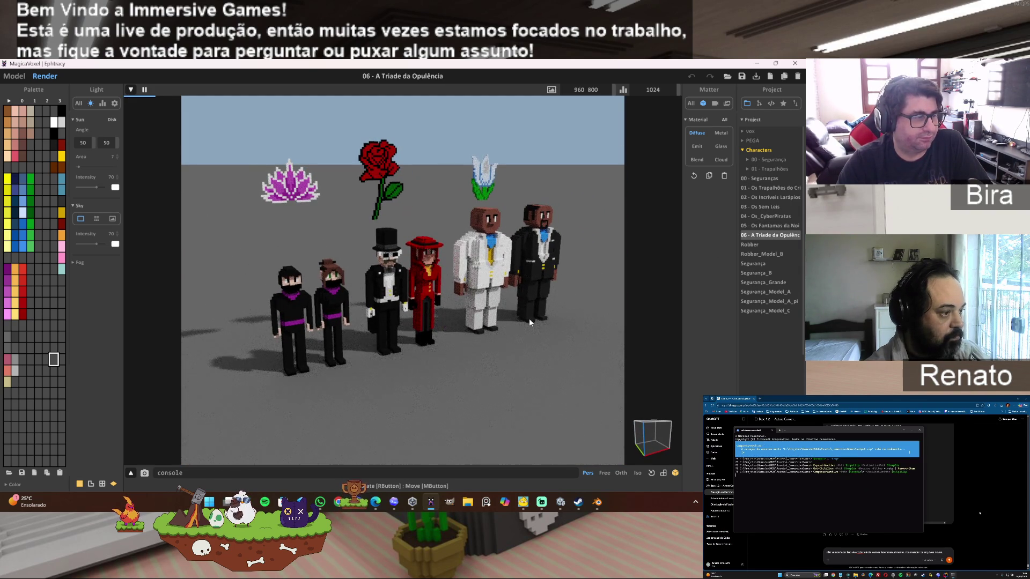
scroll(529, 317, up, 2)
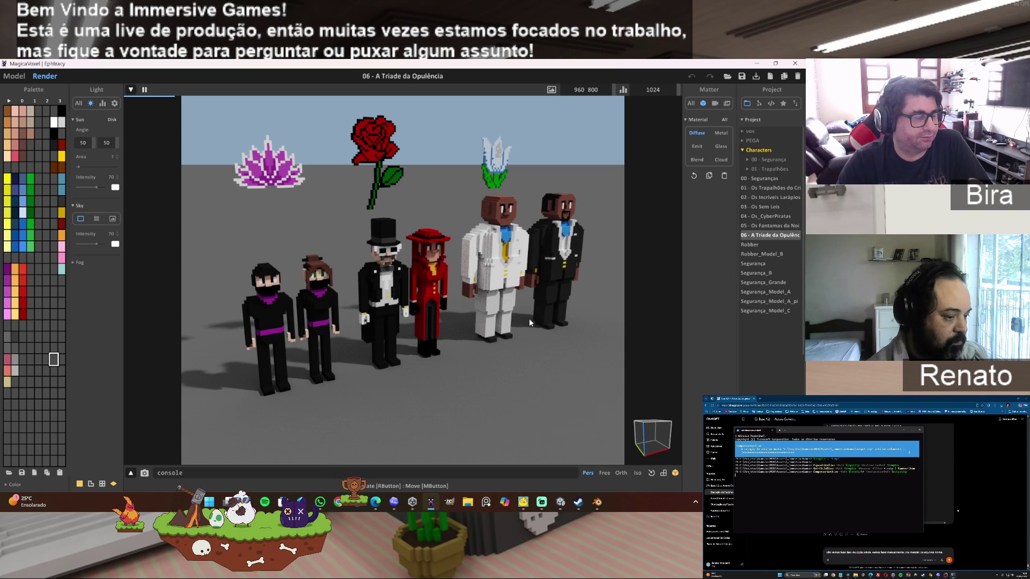
scroll(529, 318, down, 1)
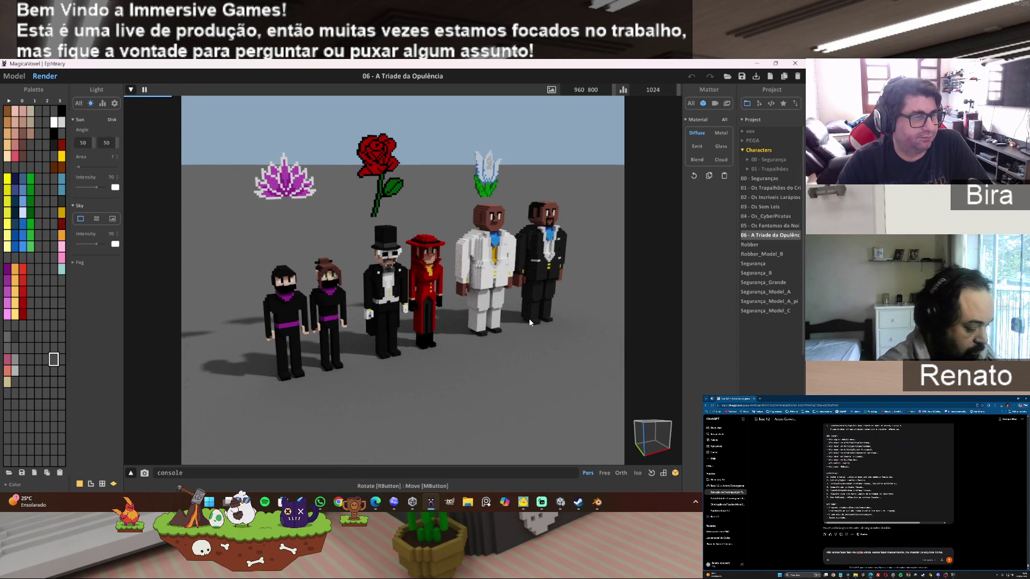
scroll(544, 346, up, 1)
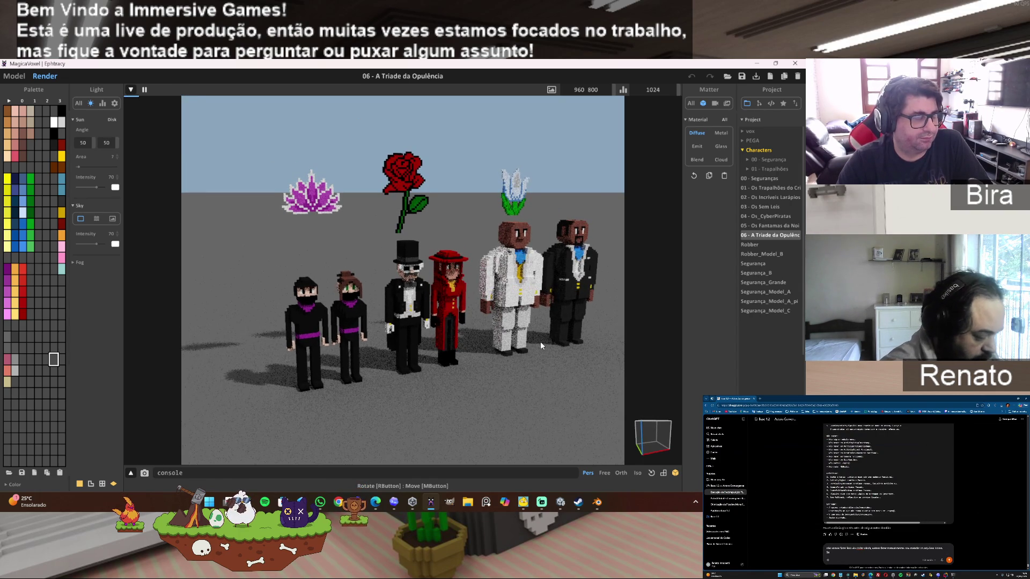
scroll(541, 346, up, 1)
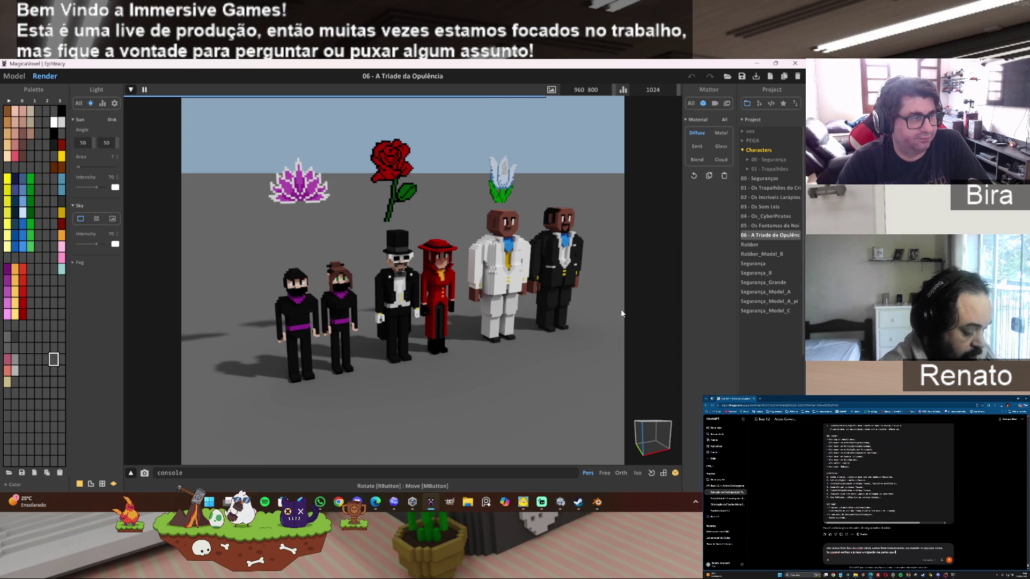
click(751, 245)
- Preview Robber_Model_B, Segurança_Grande and the other Segurança variants, then return to Knight.blend in Blender
click(761, 254)
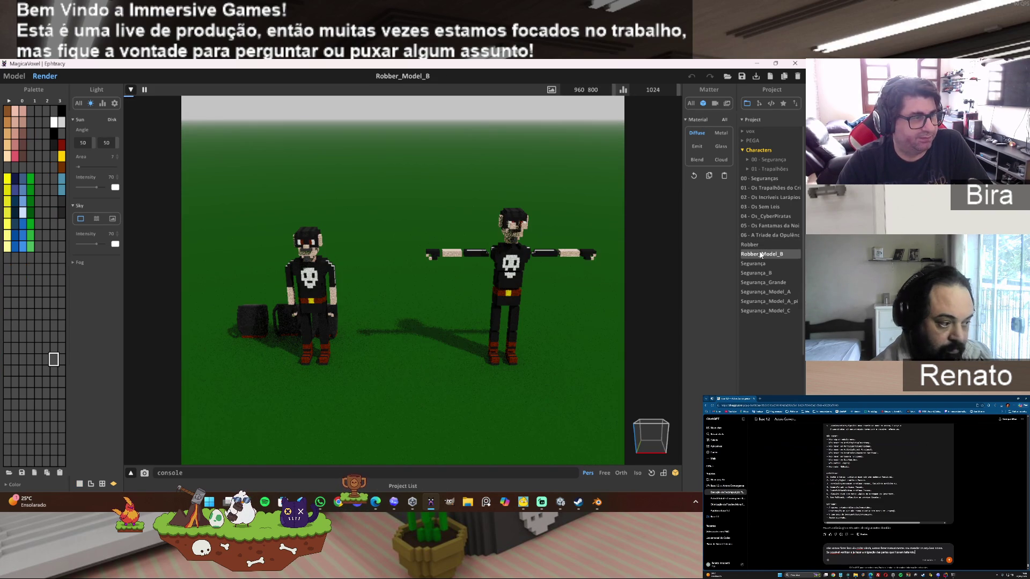
click(754, 260)
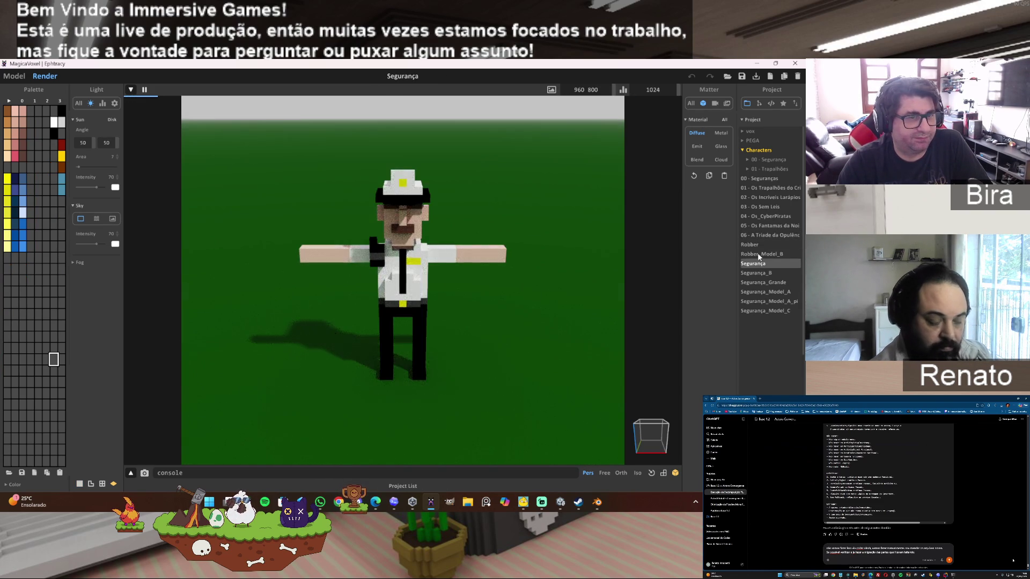
click(757, 253)
click(756, 273)
click(760, 292)
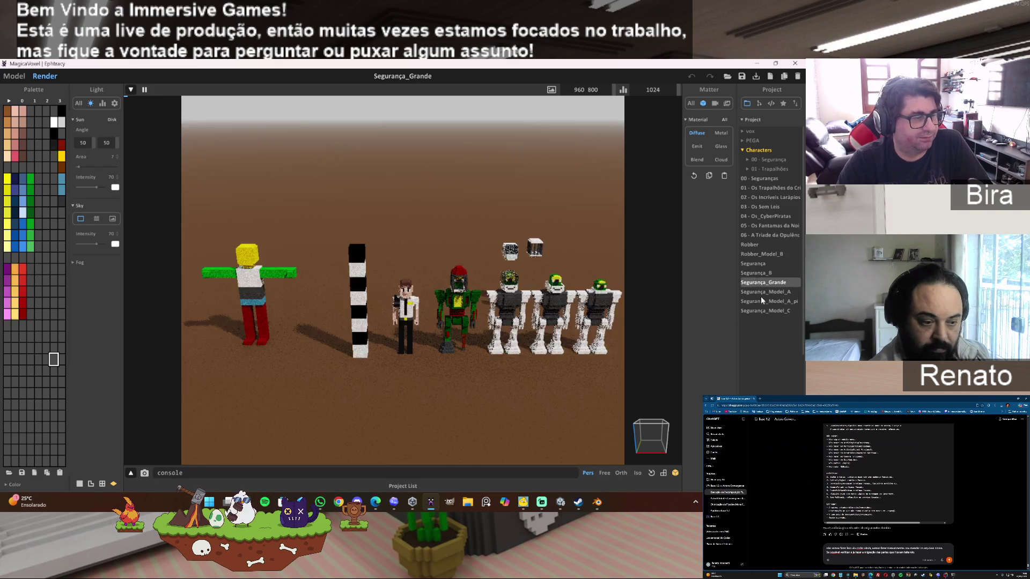
click(760, 298)
key(alt+Tab)
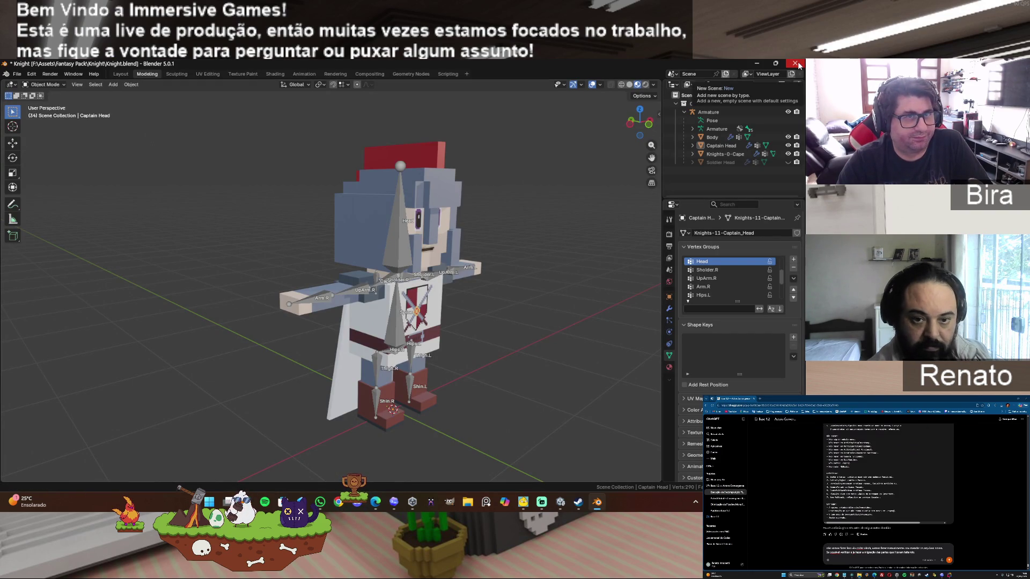
- Turn the knight to face front, quit Blender without saving Knight.blend, and close the Steam library
right_click(511, 304)
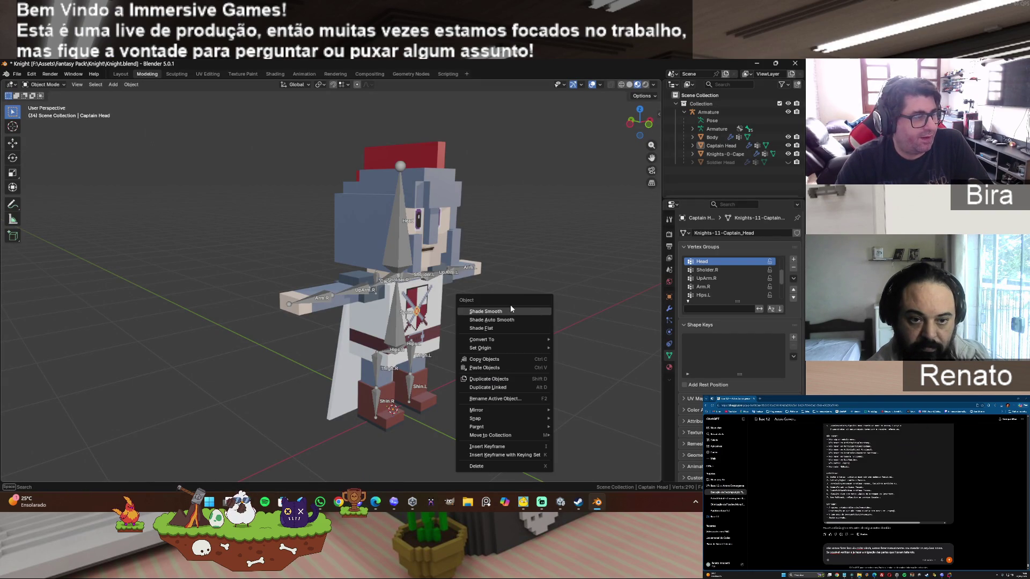
drag(649, 124, 697, 126)
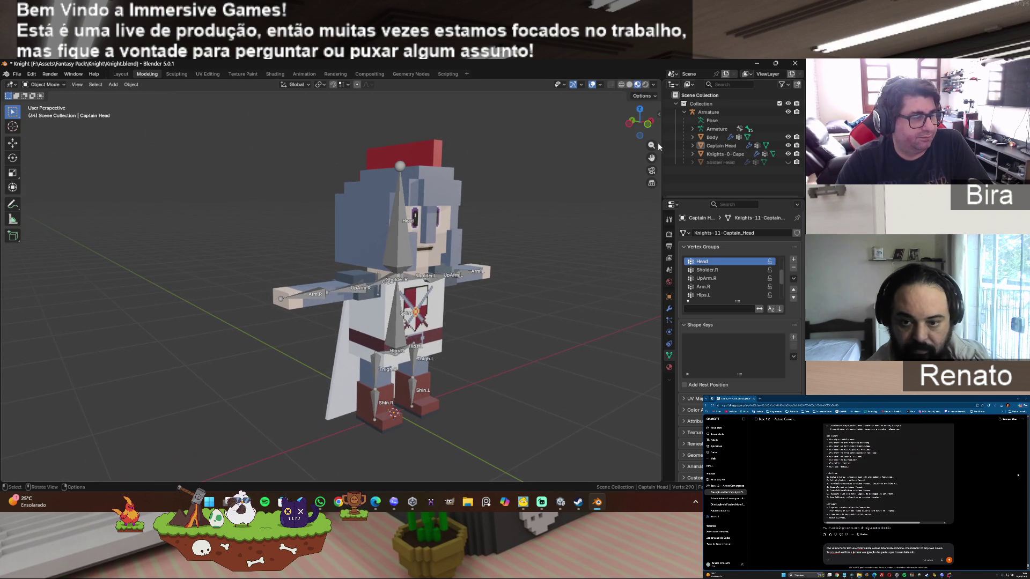
click(797, 63)
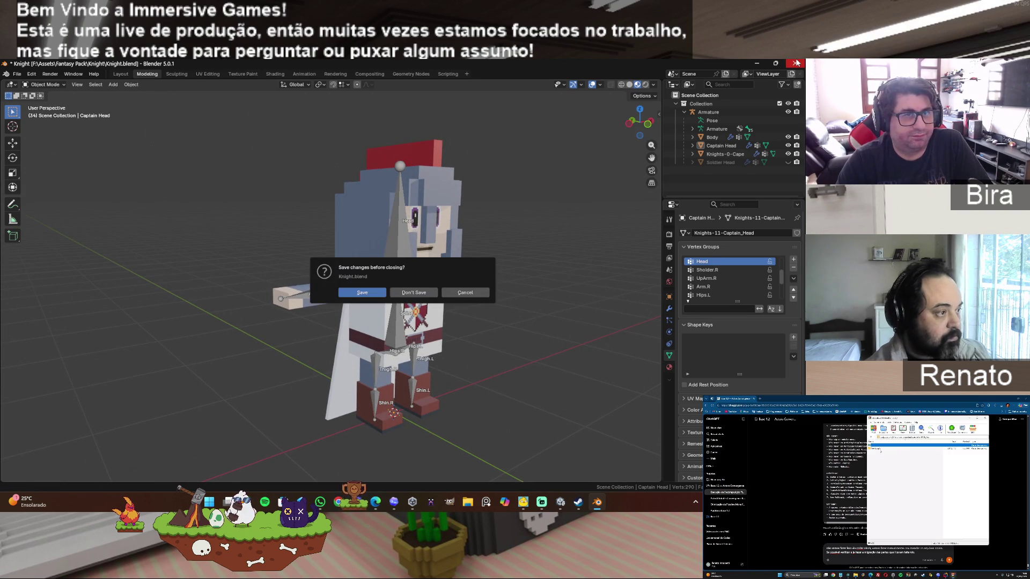
click(424, 295)
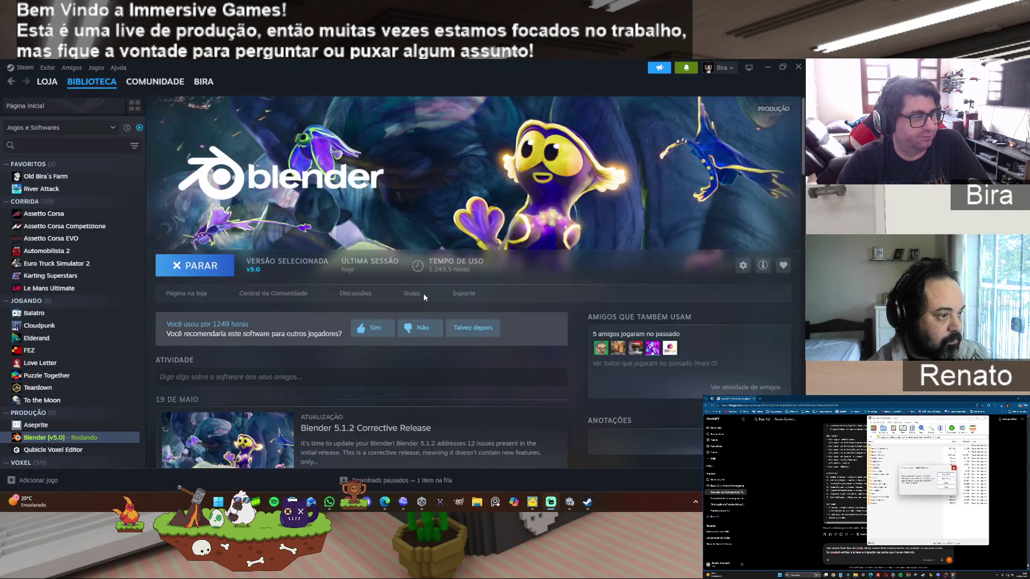
click(797, 68)
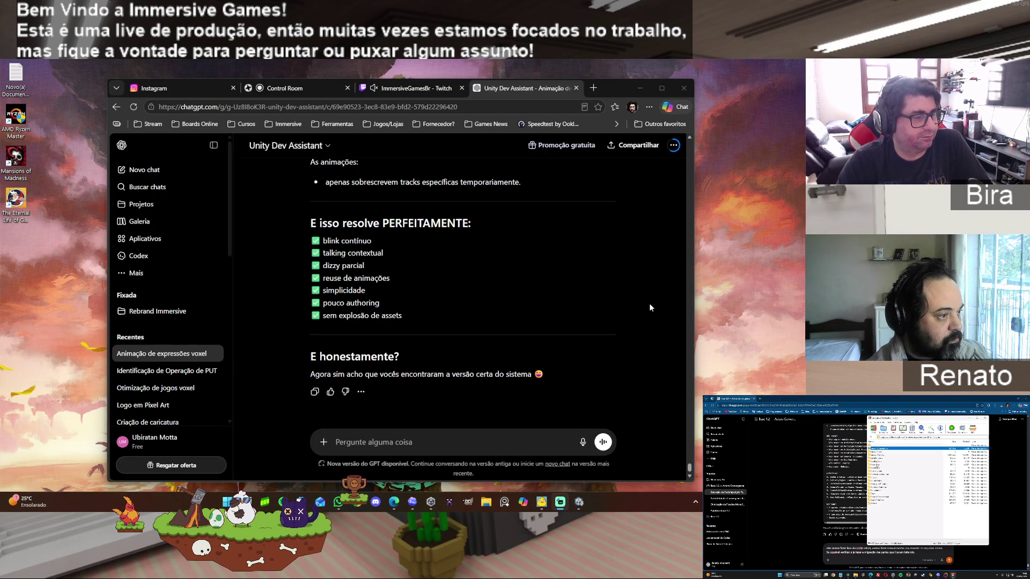
- Reread the end of the assistant's reply about temporarily overriding tracks, then focus the message box
scroll(650, 305, up, 1)
scroll(649, 307, up, 3)
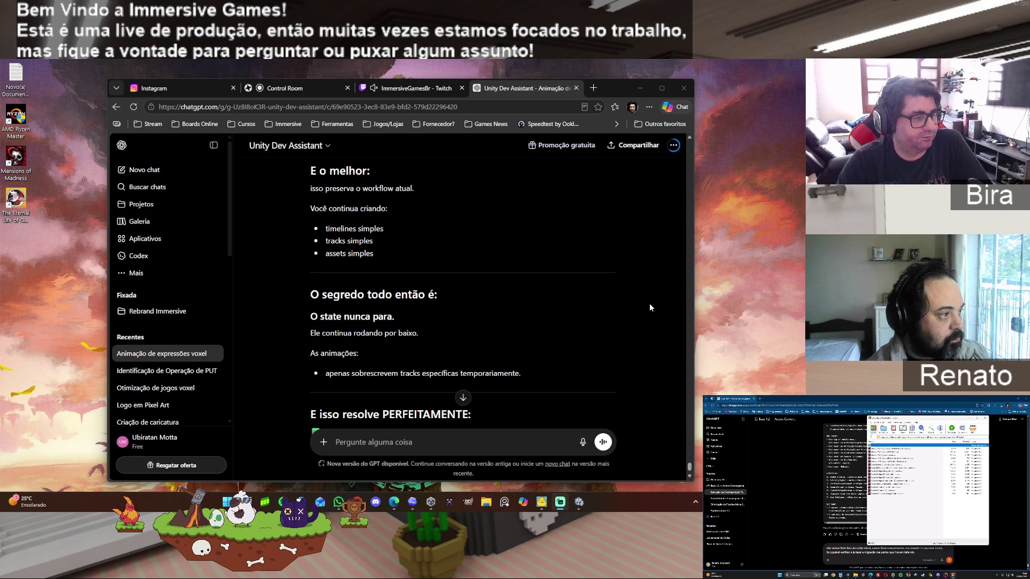
scroll(650, 307, down, 4)
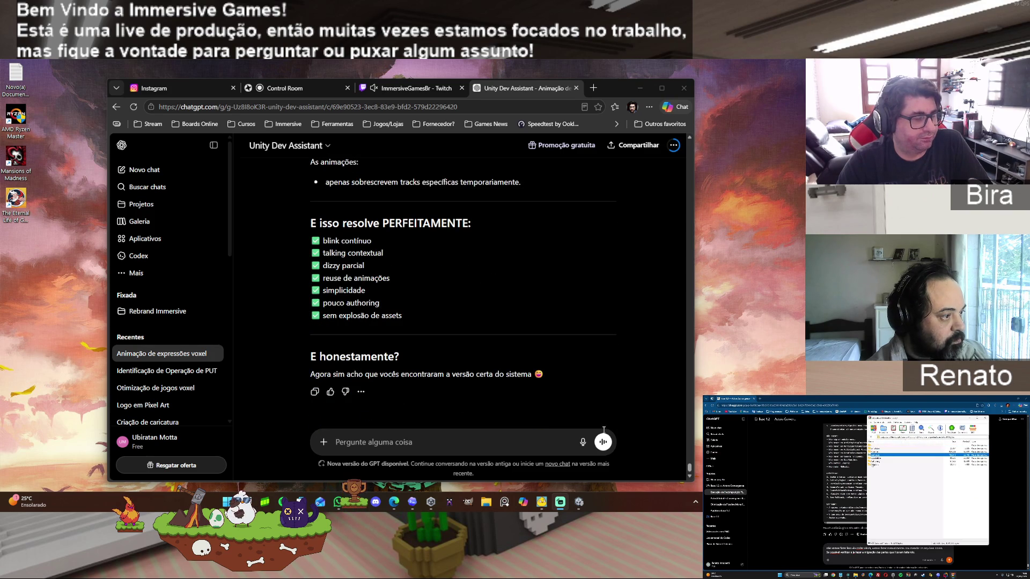
click(446, 443)
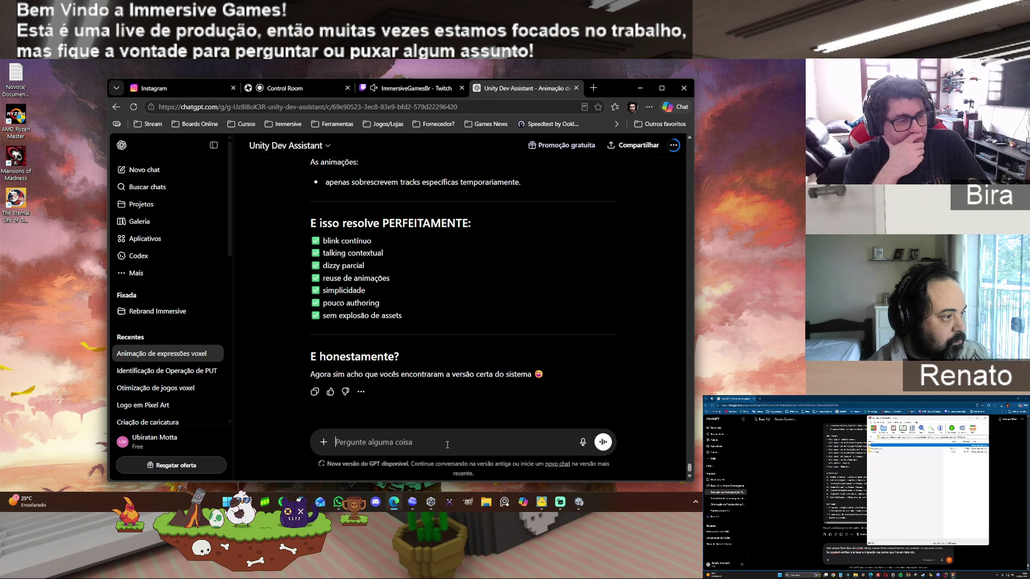
- Send 'bom, vou pensar mais um pouco e nos falamos depois', read the reply, and minimize the browser
text(tal)
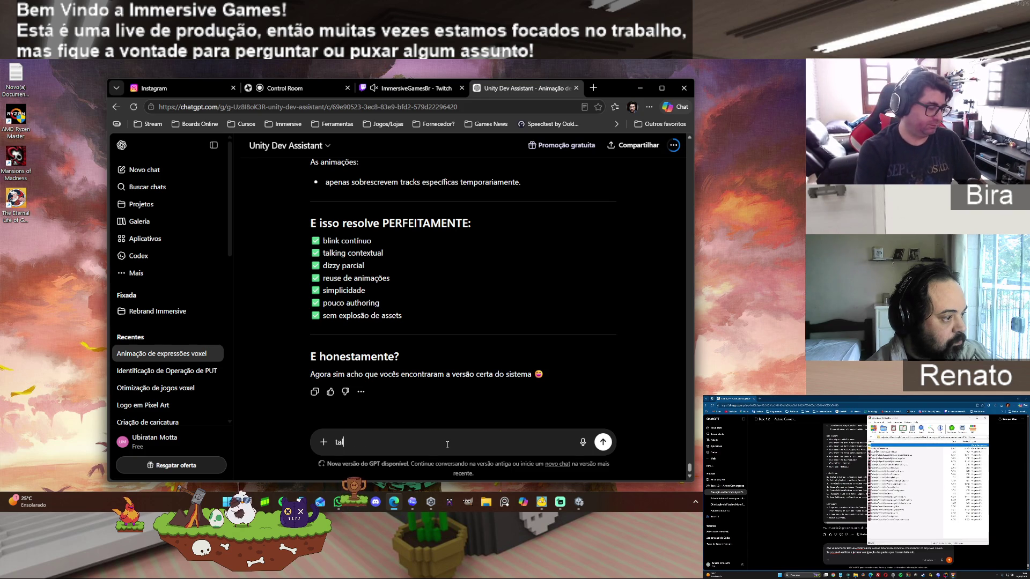
text(vez a gente ten)
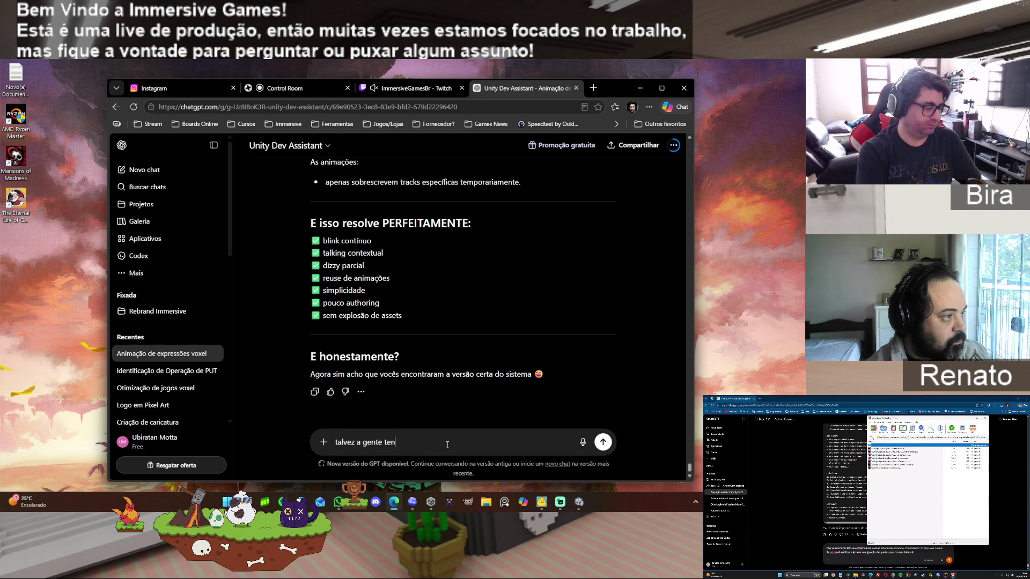
text(ha que volta)
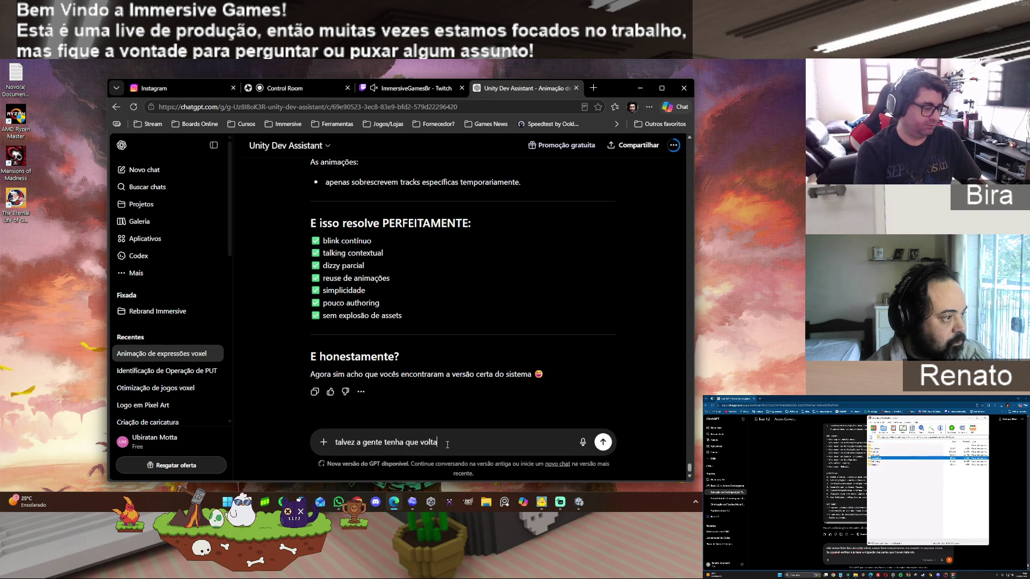
text(r aquela ani)
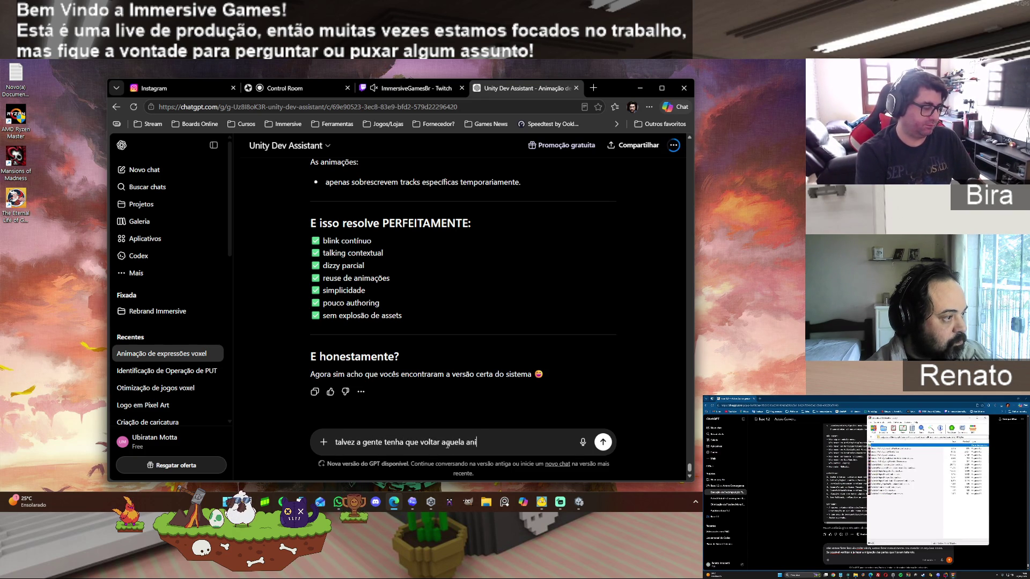
text(mação)
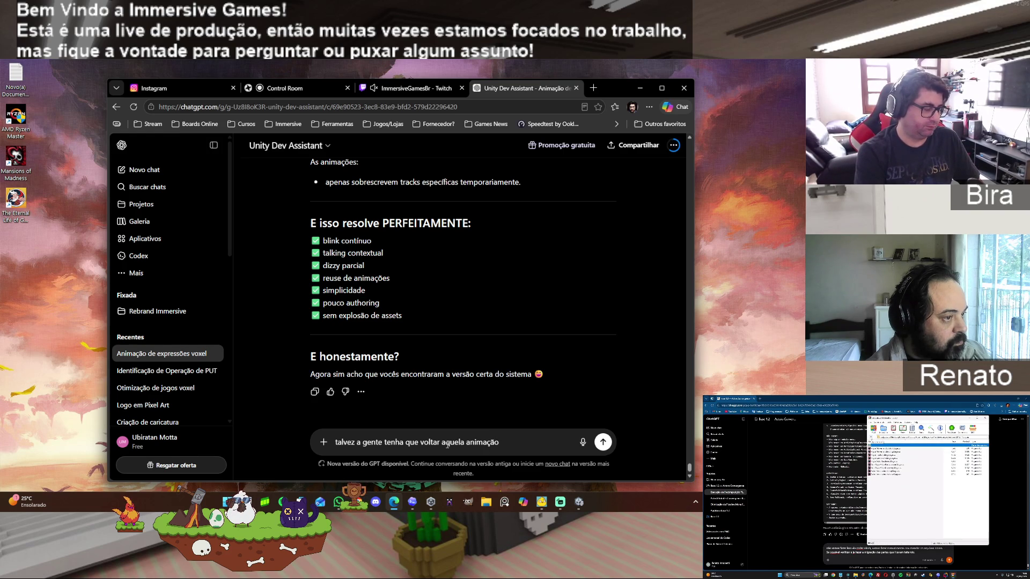
text( u)
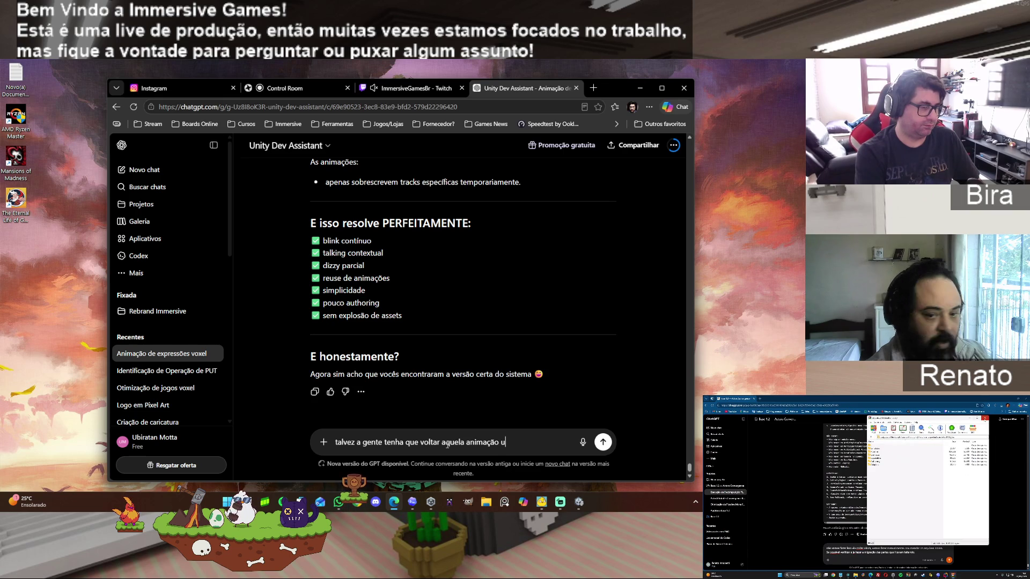
key(BackSpace)
key(BackSpace)
key(BackSpace)
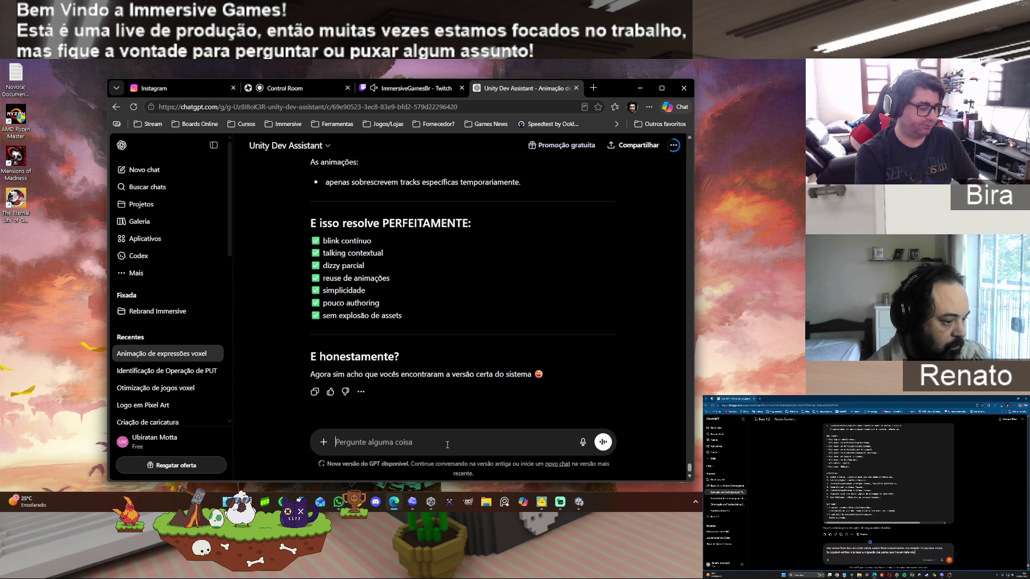
text(bom, vou pensar mais um pouco)
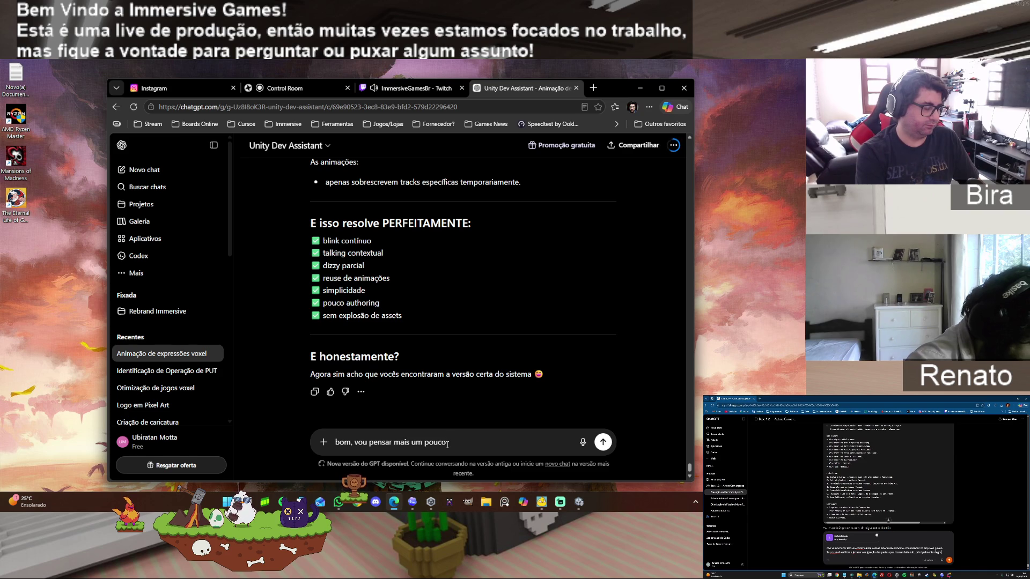
text( e nos)
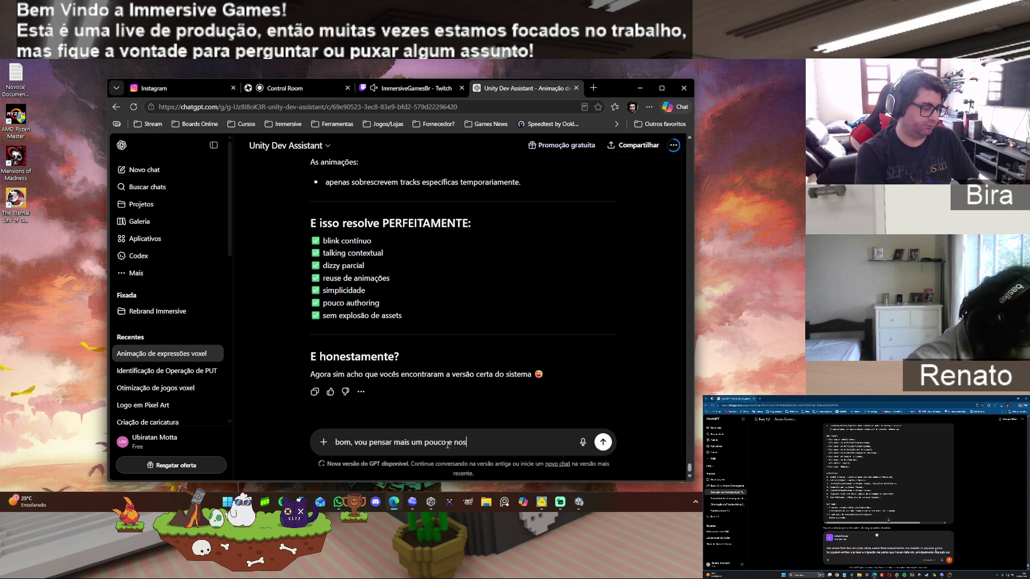
text( falamos depois)
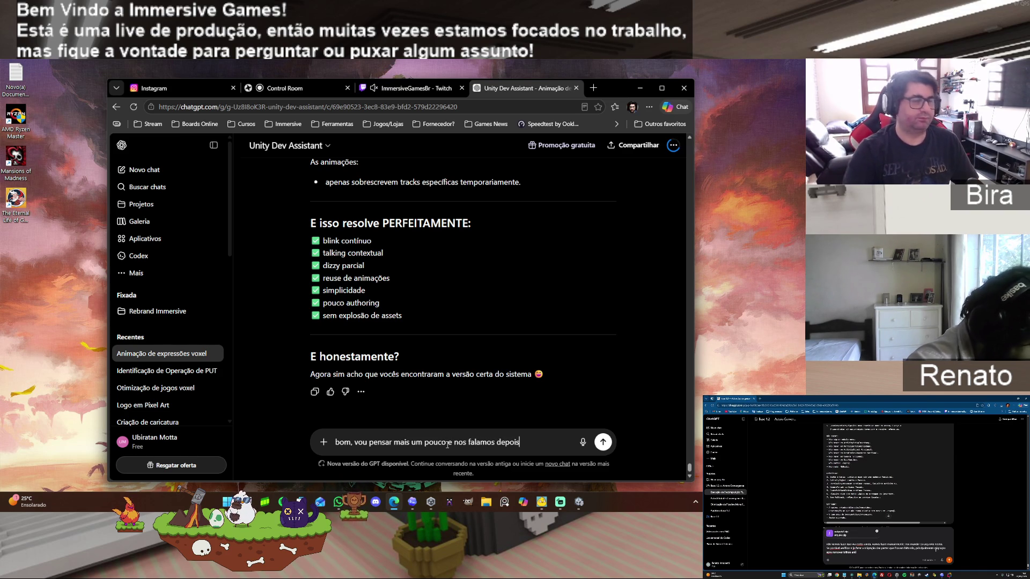
key(Return)
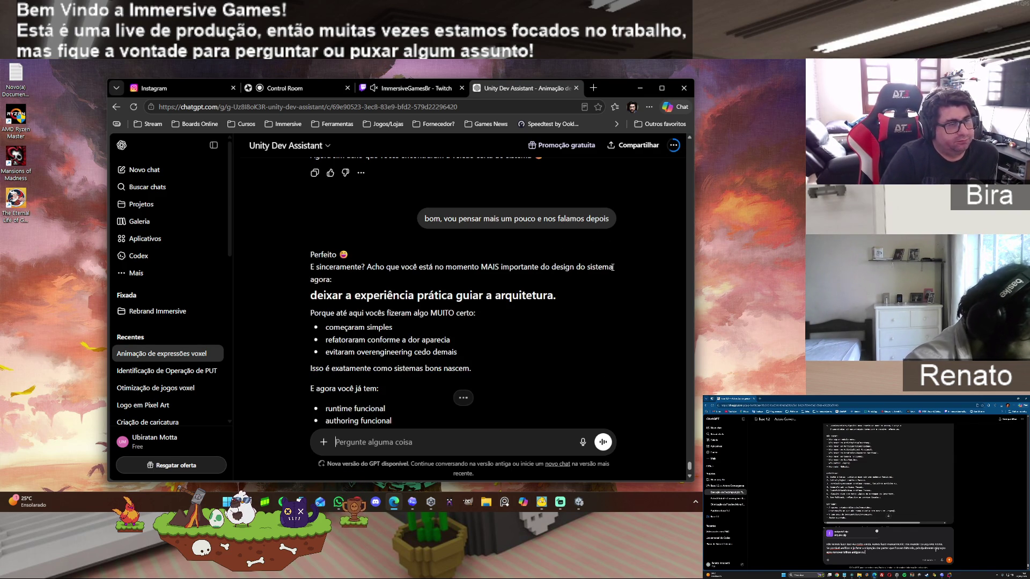
scroll(575, 353, down, 10)
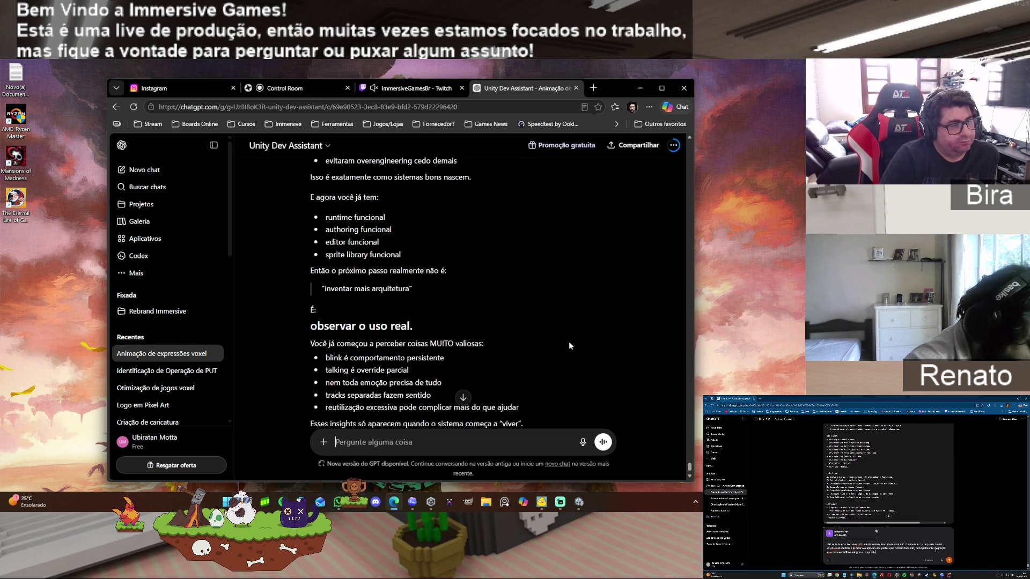
click(638, 89)
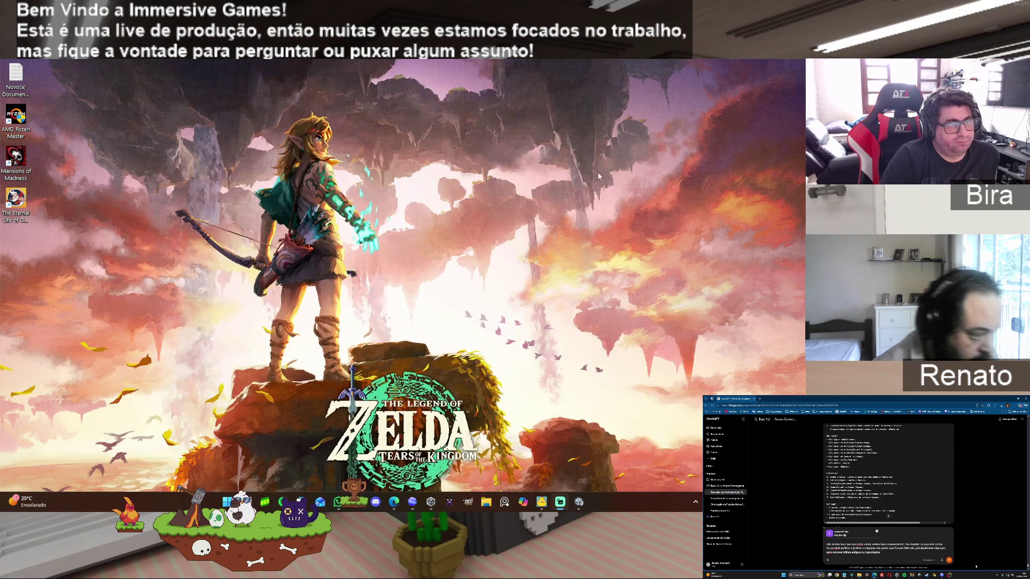
- Back in Unity, delete the angry entry from the Face Controller's Emotions list
click(582, 504)
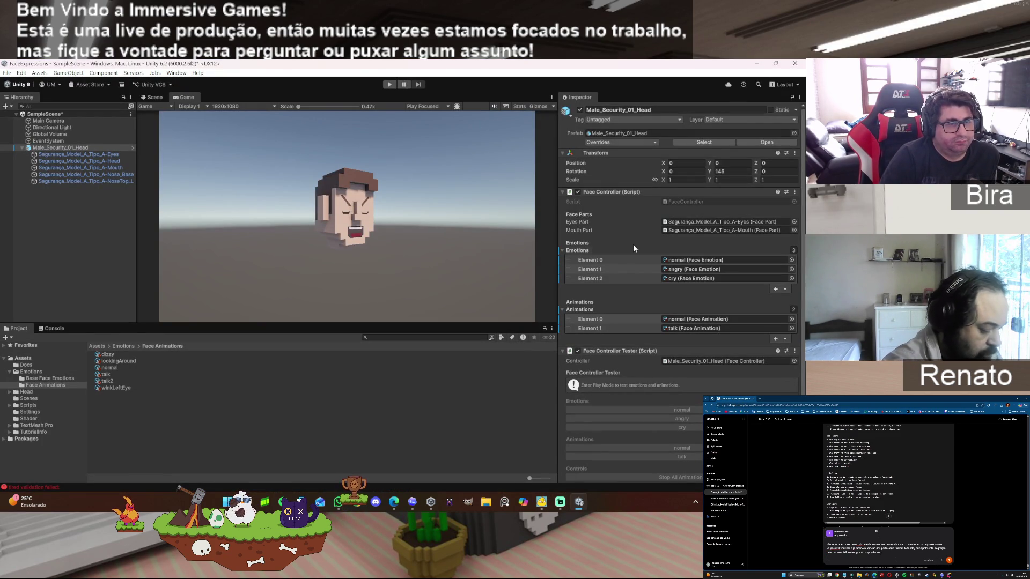
click(581, 271)
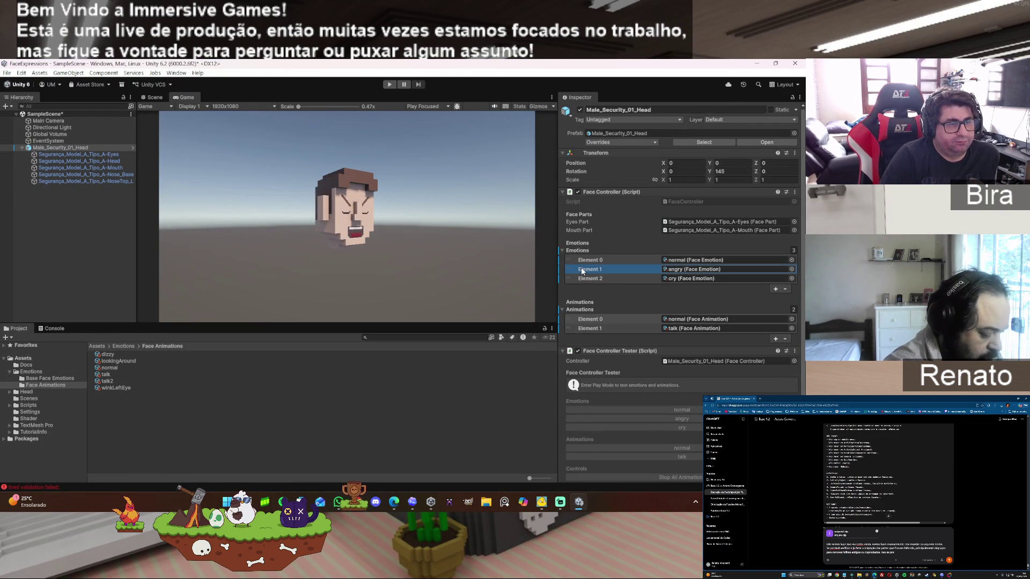
click(471, 321)
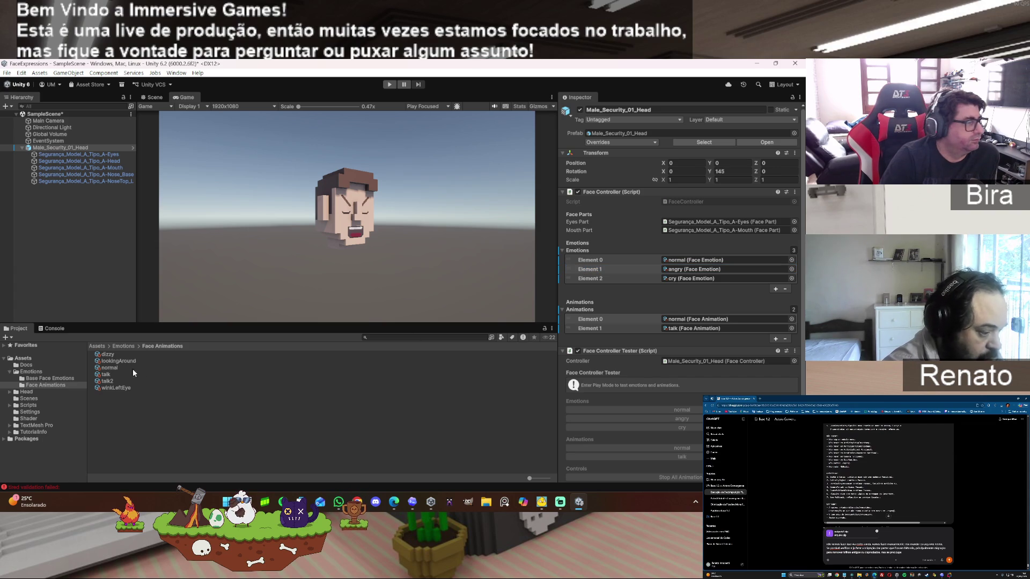
click(60, 378)
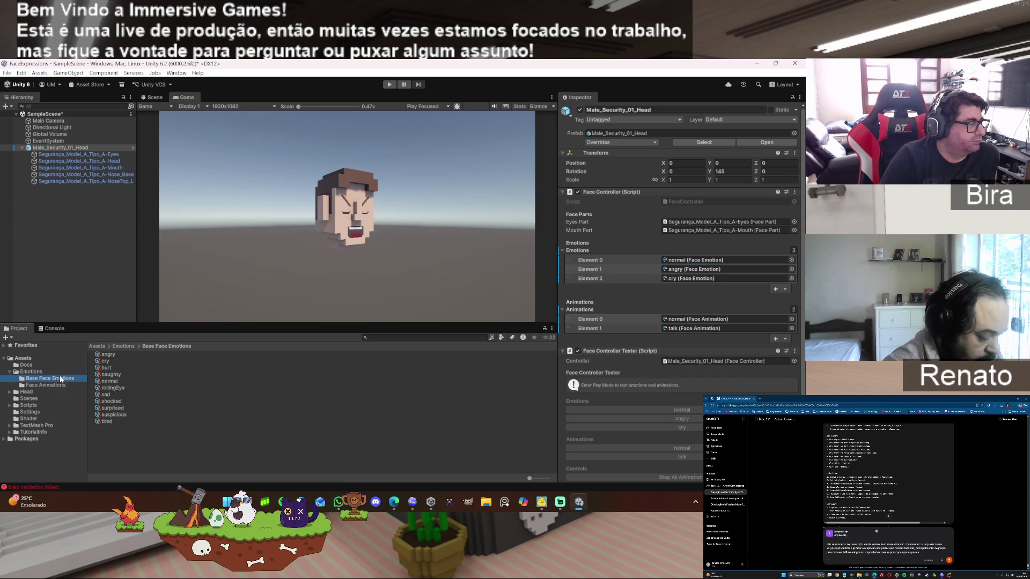
click(696, 271)
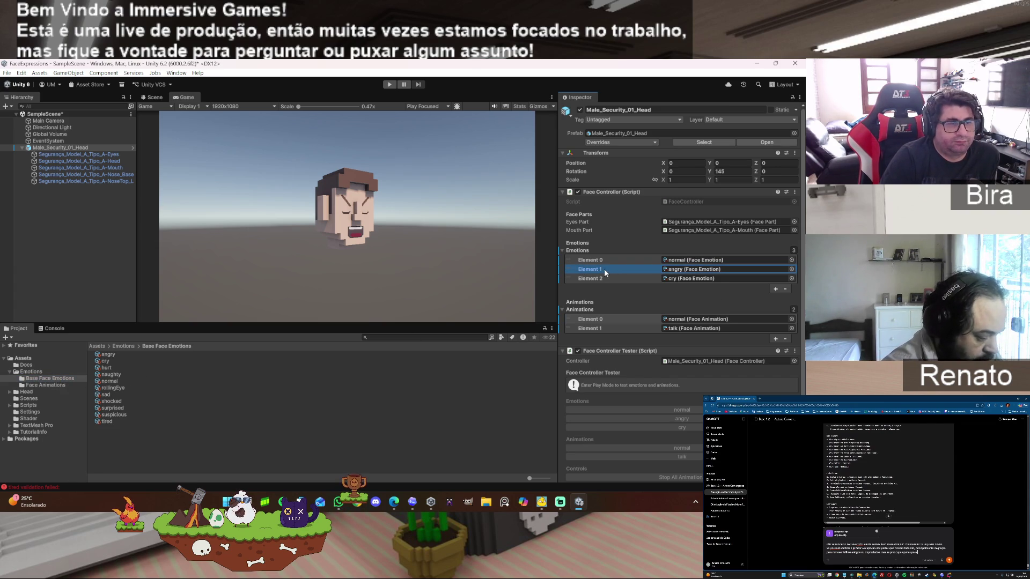
click(786, 289)
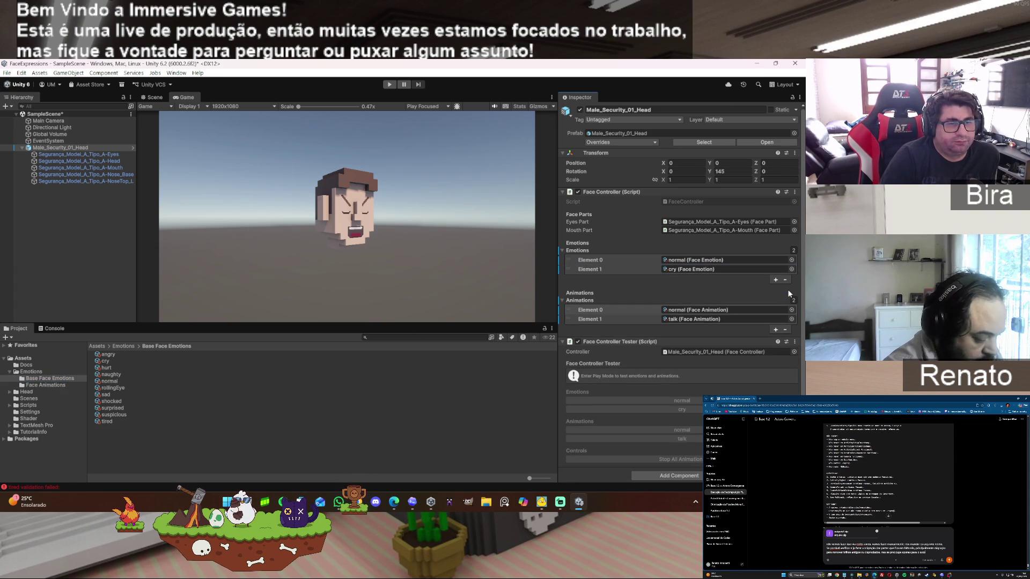
click(679, 313)
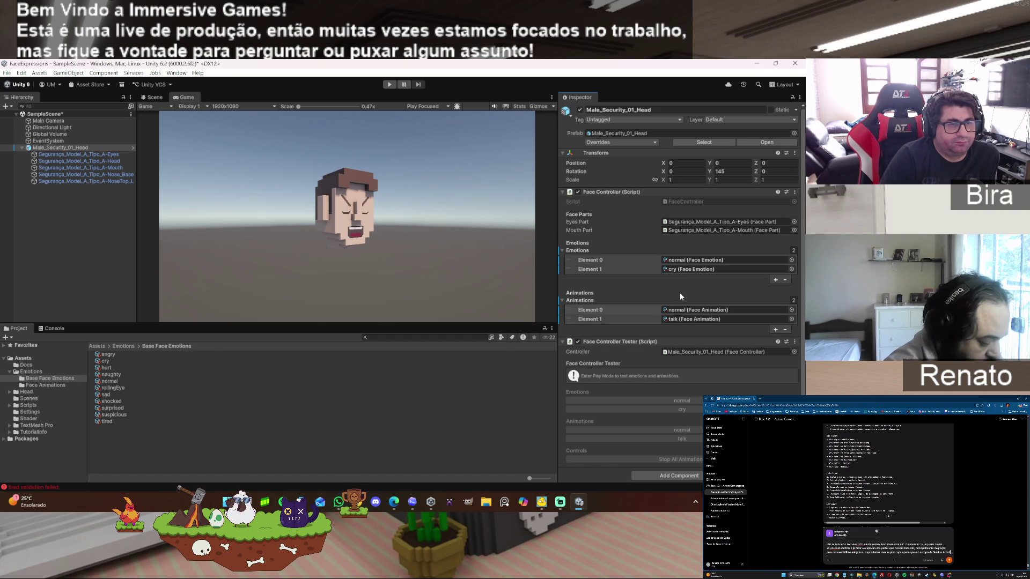
- Delete the cry entry too, then enter Play mode
click(615, 269)
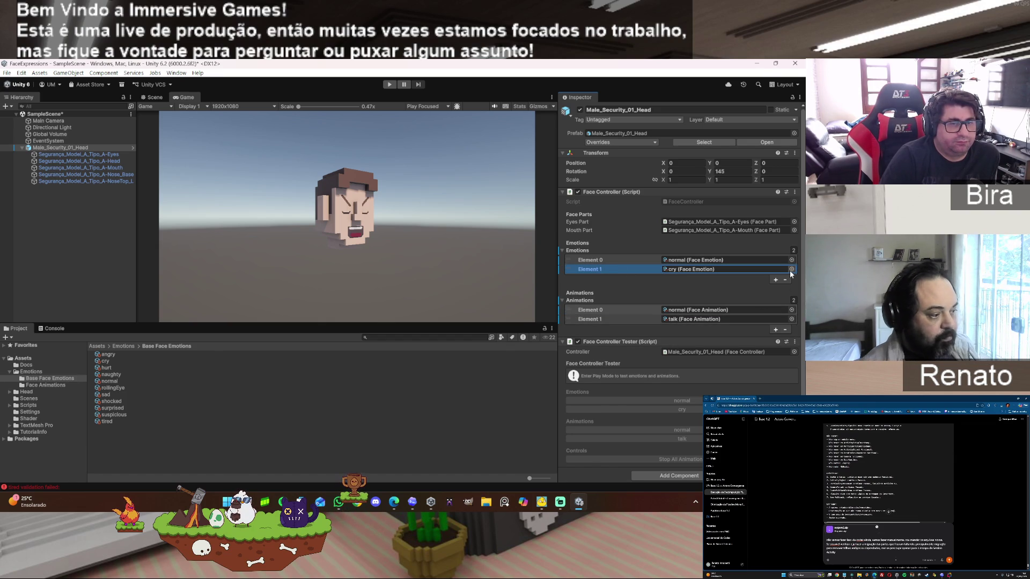
click(785, 279)
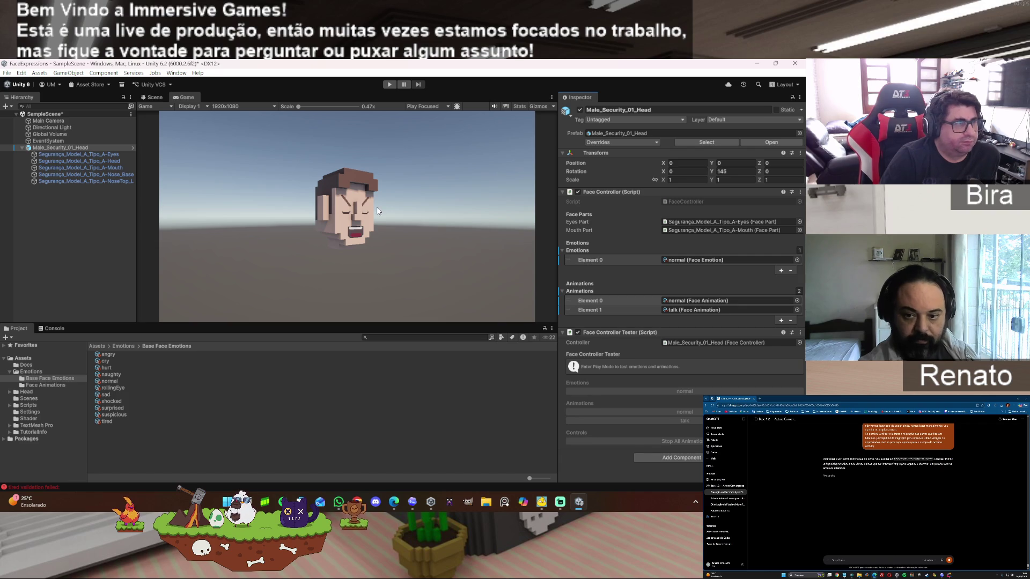
click(389, 84)
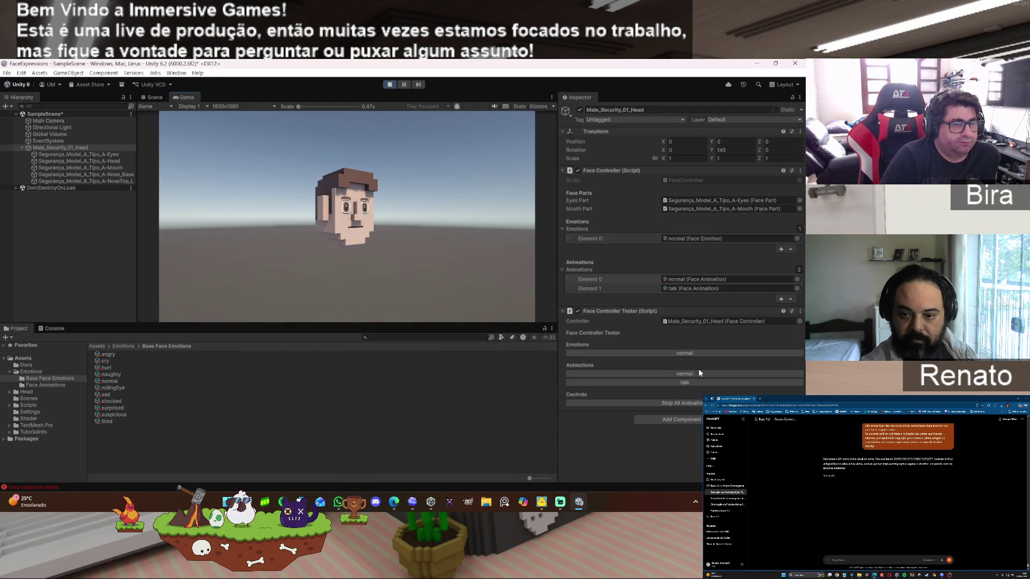
- Trigger the talk face animation from the Face Controller Tester, then browse the Face Animations folder
click(686, 381)
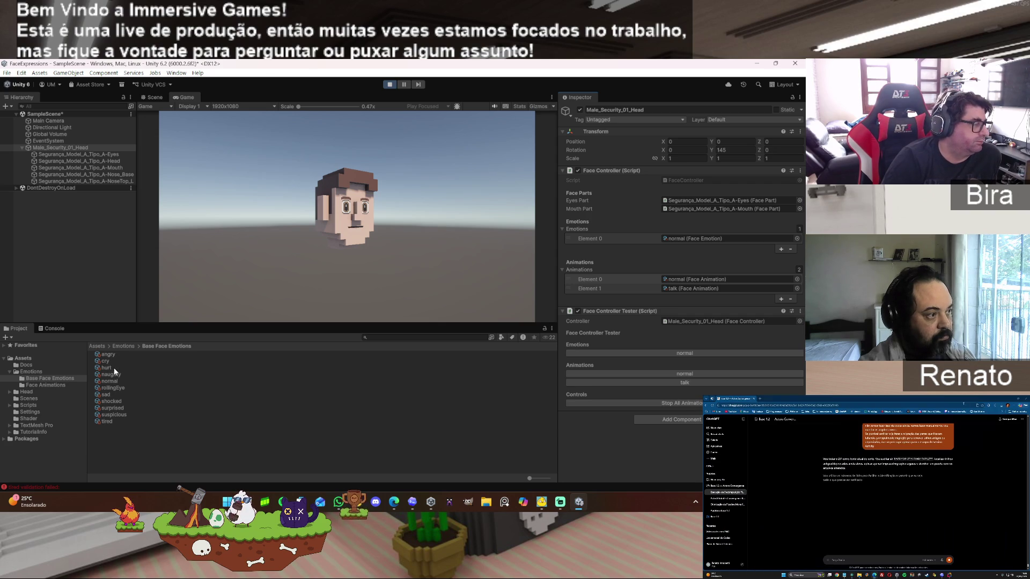
click(49, 385)
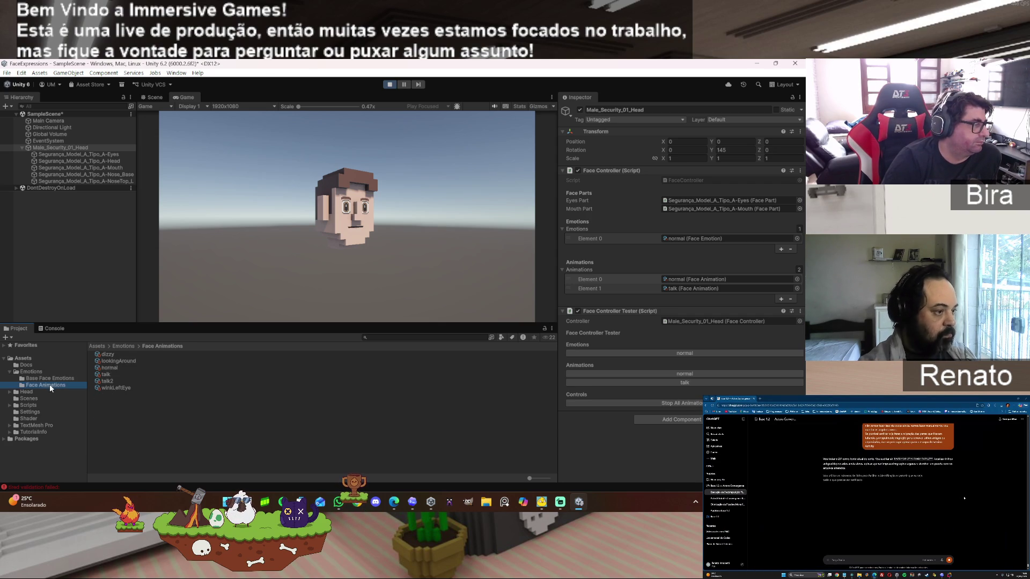
- Set the normal face animation's Playback Mode to Loop and its Frame 1 duration from 0.12 to 6
click(125, 367)
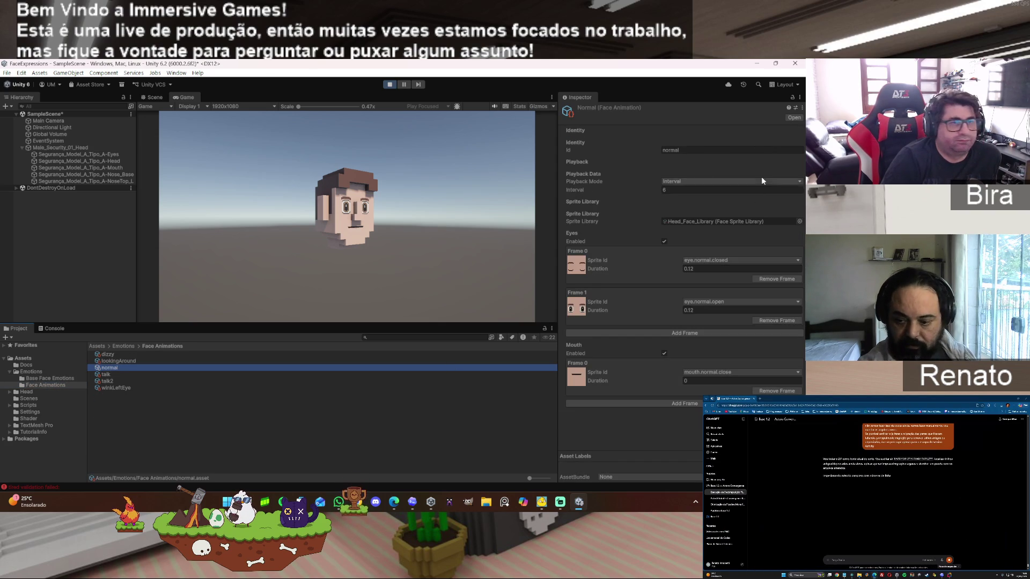
click(678, 180)
click(682, 201)
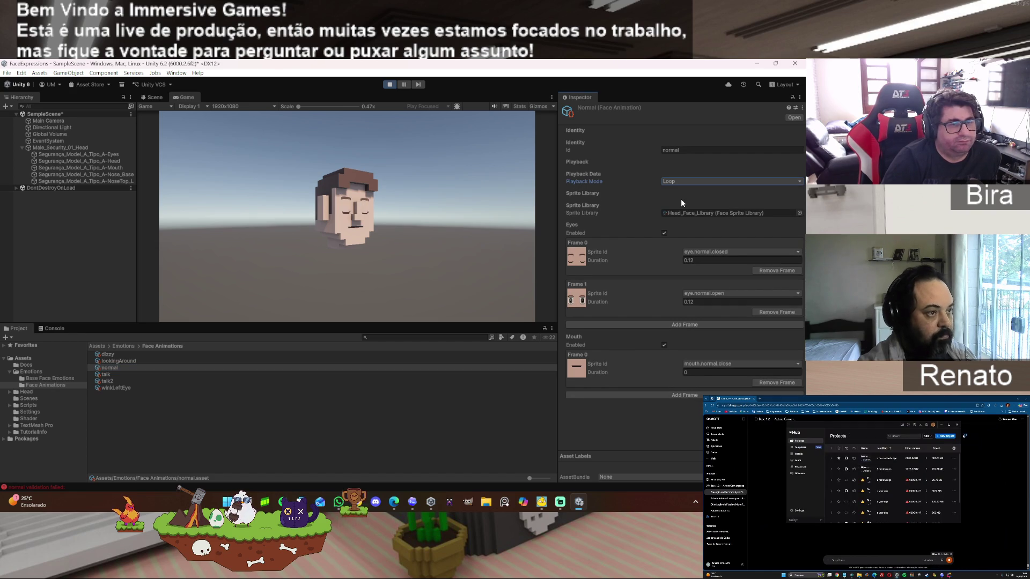
click(704, 301)
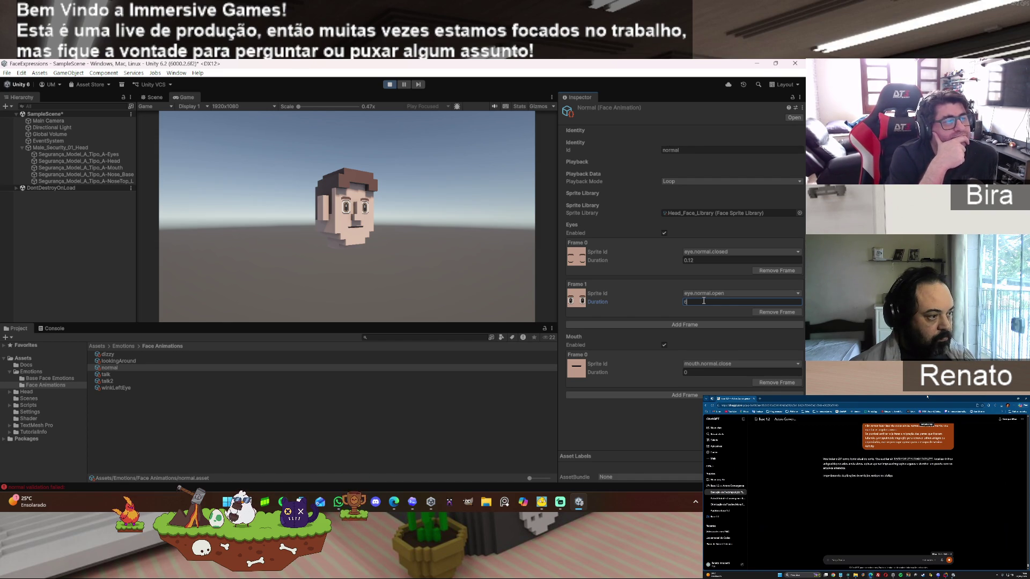
click(658, 431)
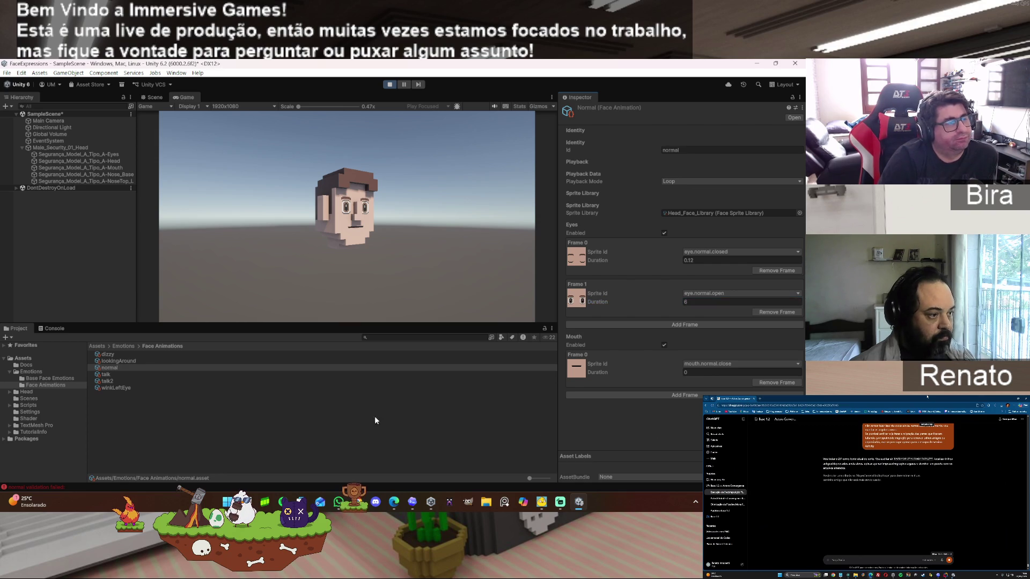
click(79, 149)
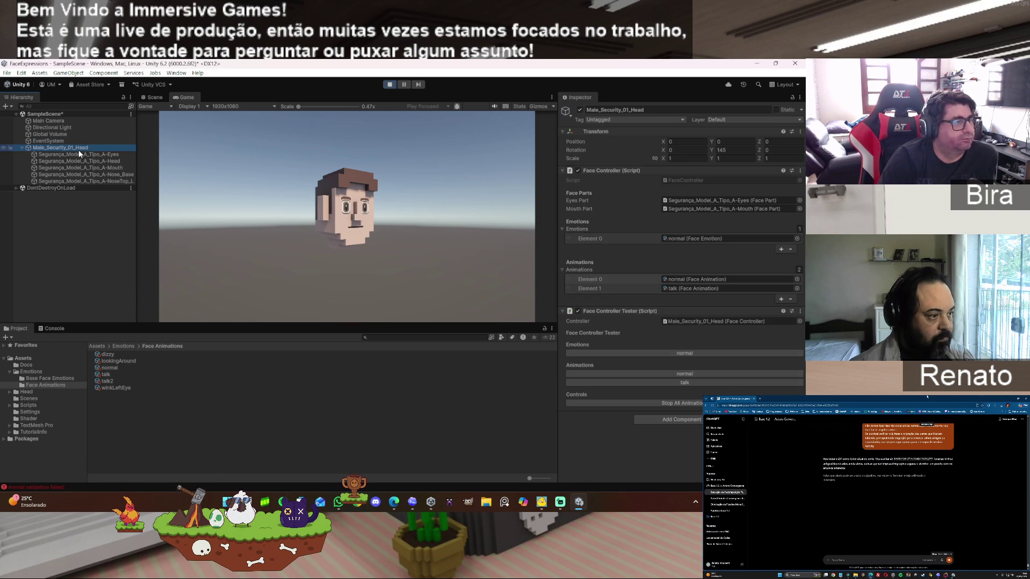
- Play the talk animation on the head again, watch it in the Game view, then stop Play mode
click(693, 382)
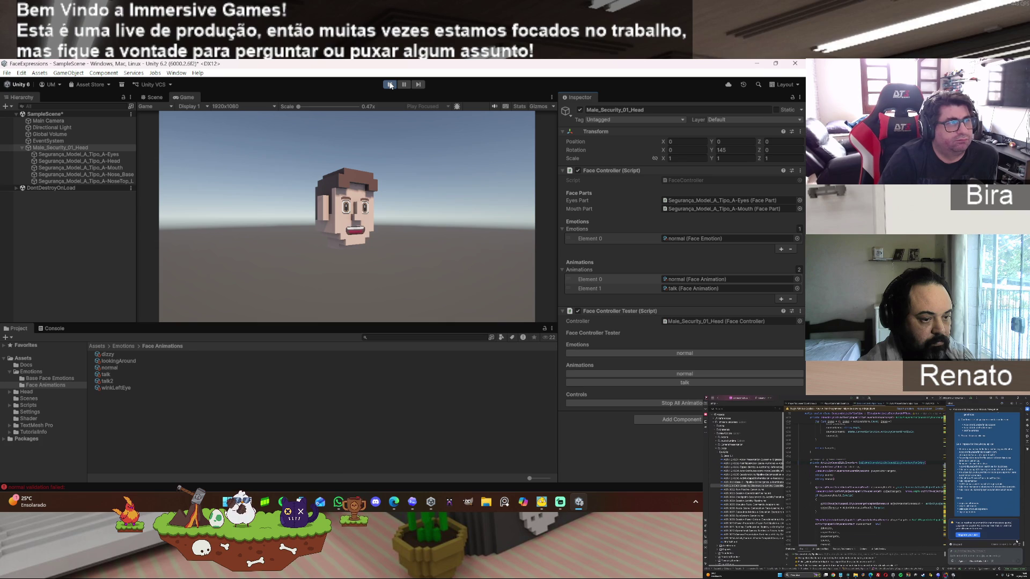
click(390, 85)
- Remove the last normal emotion entry, restart Play mode, and select the normal face animation asset
click(600, 262)
click(791, 271)
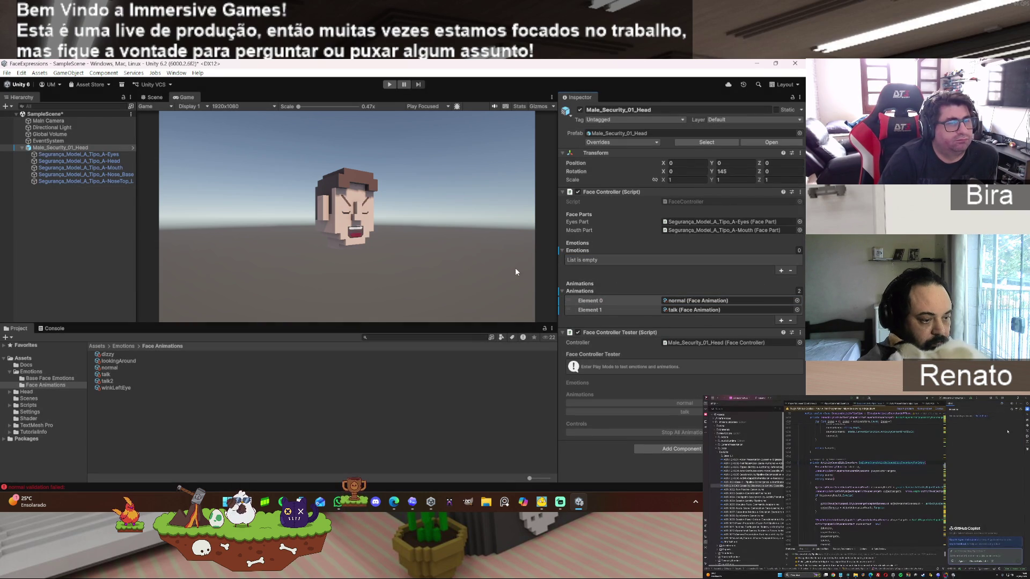
click(388, 85)
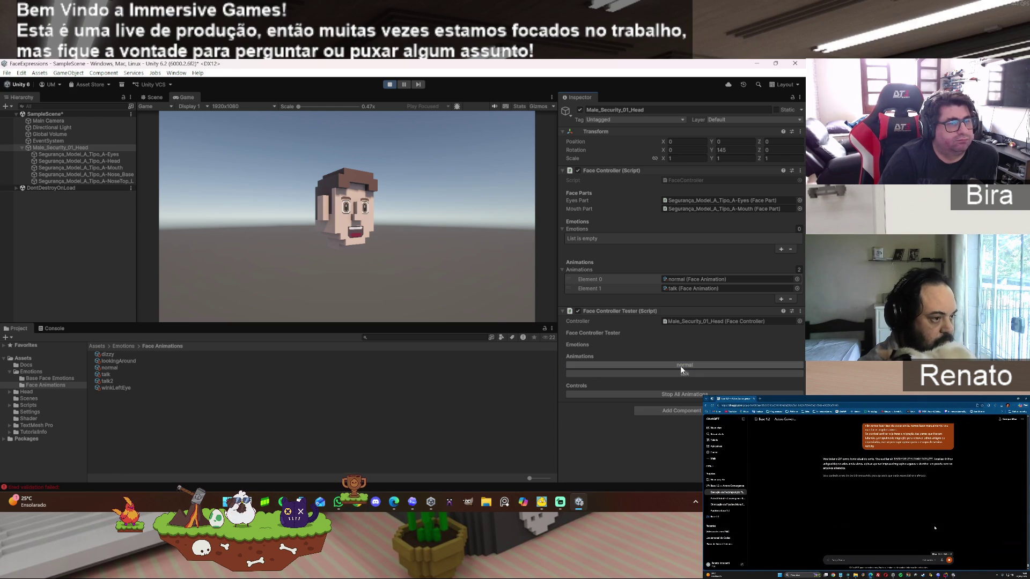
click(114, 369)
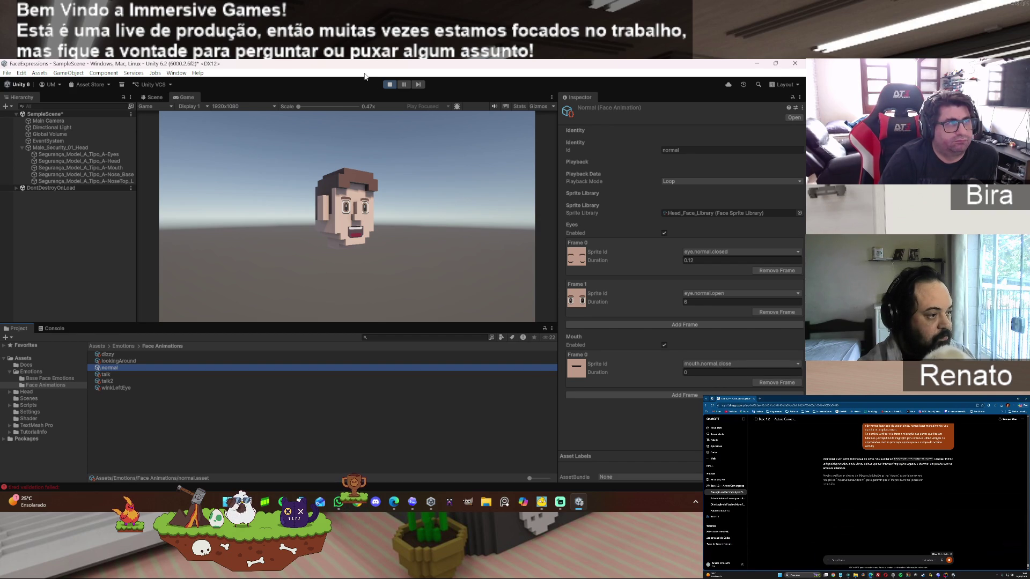
- Restart Play mode, then on Male_Security_01_Head play normal and talk, stop all, and replay normal
click(387, 85)
click(390, 84)
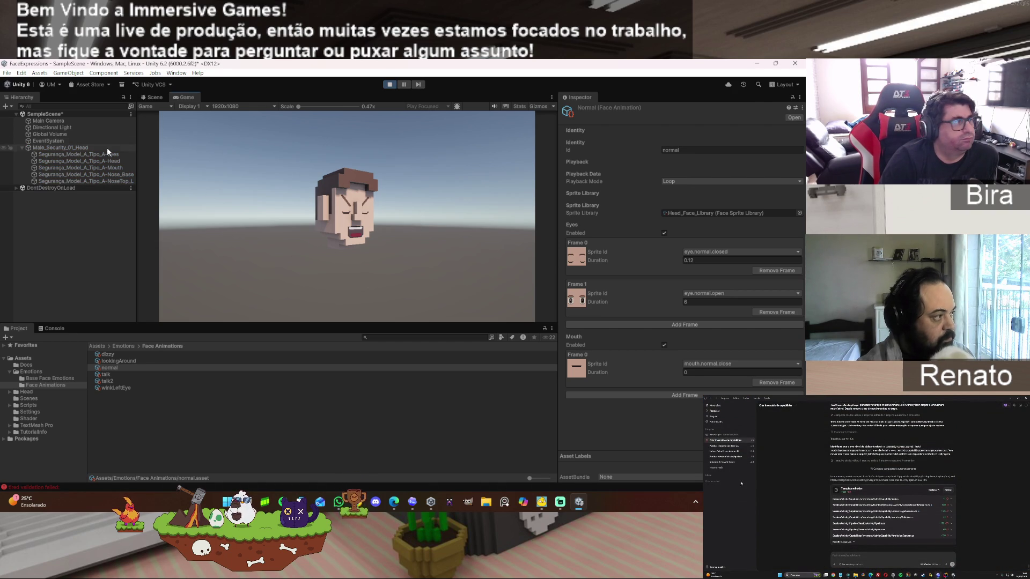
click(85, 148)
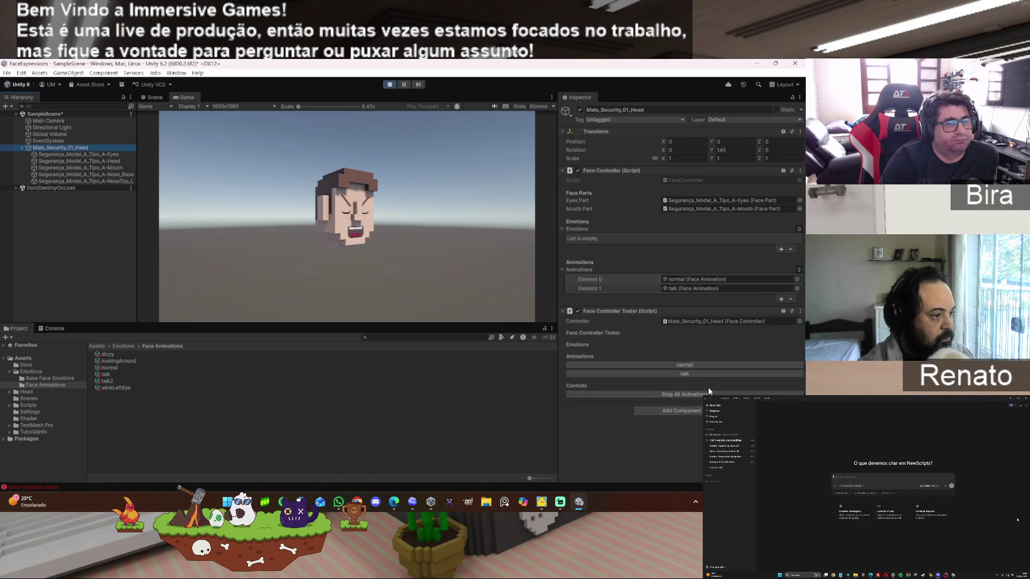
click(689, 369)
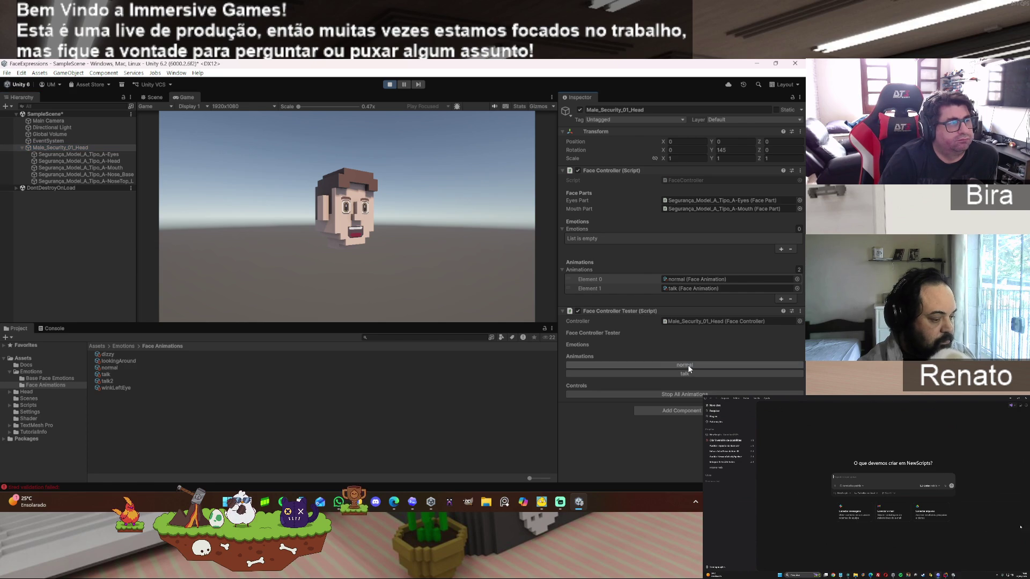
click(687, 373)
click(695, 394)
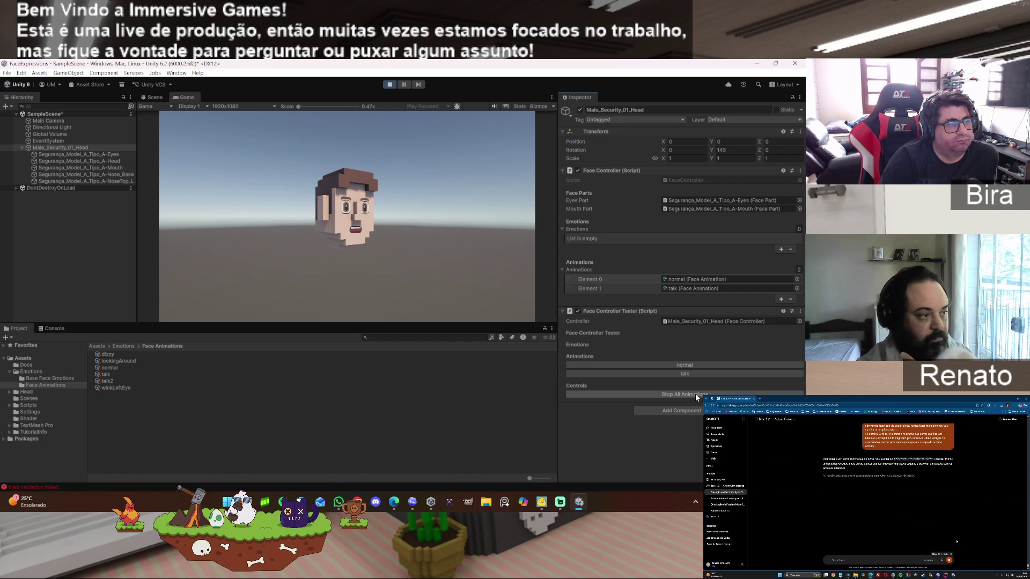
click(693, 365)
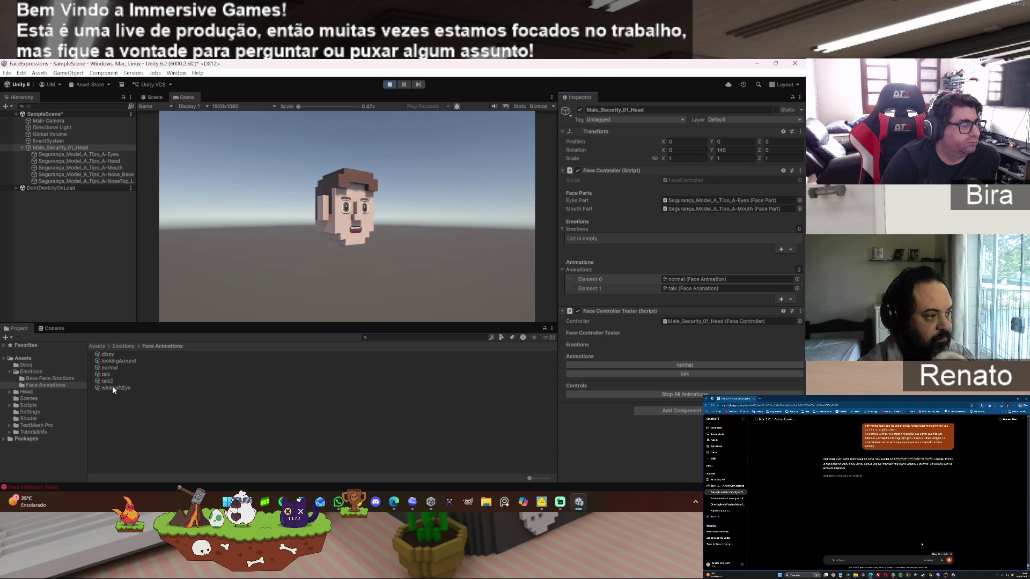
- Open Assets > Emotions > Base Face Emotions to list angry, cry, hurt, naughty, sad, shocked, surprised and tired
click(66, 379)
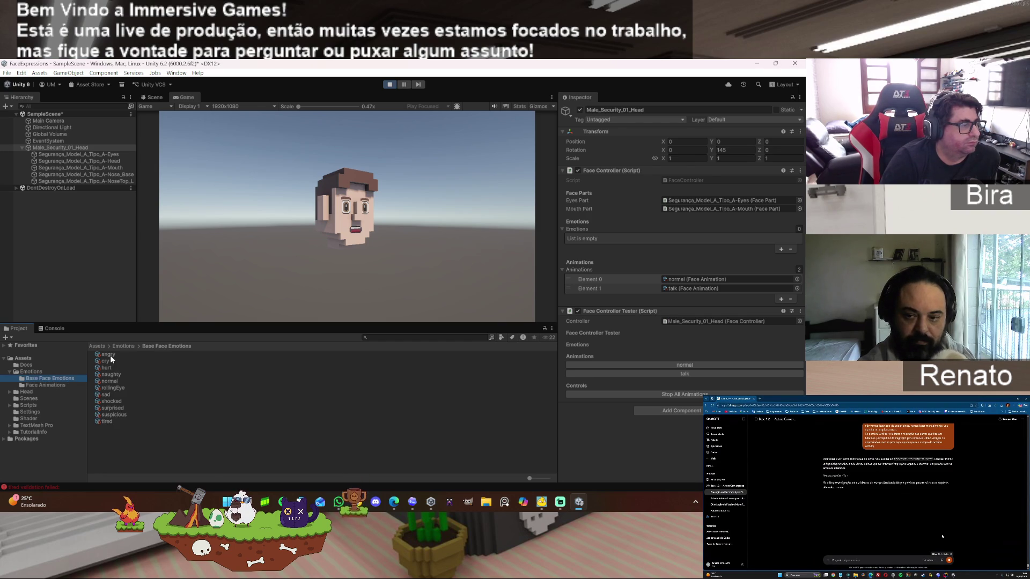